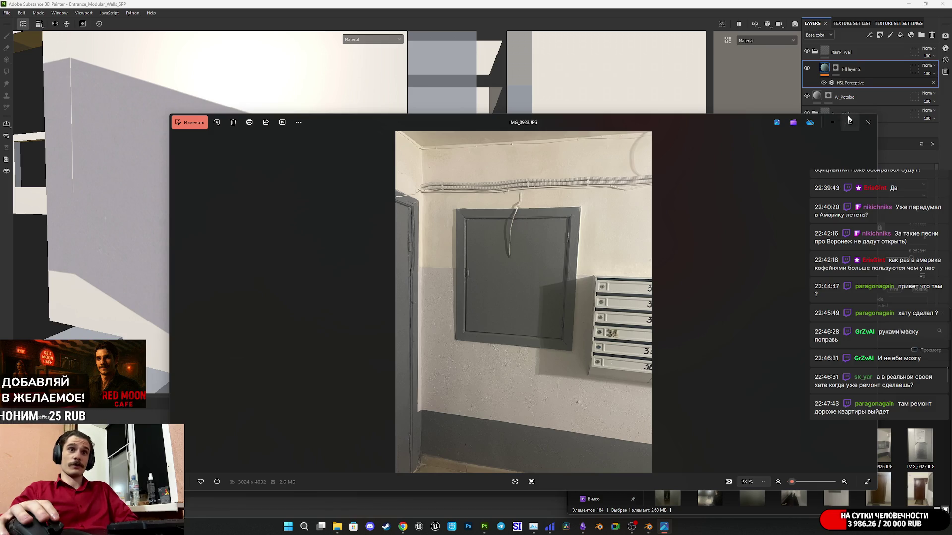
Step: Close the entrance-wall reference photo and bring Chrome forward on the Hellblade video tab
left_click(868, 122)
mouse_move(402, 527)
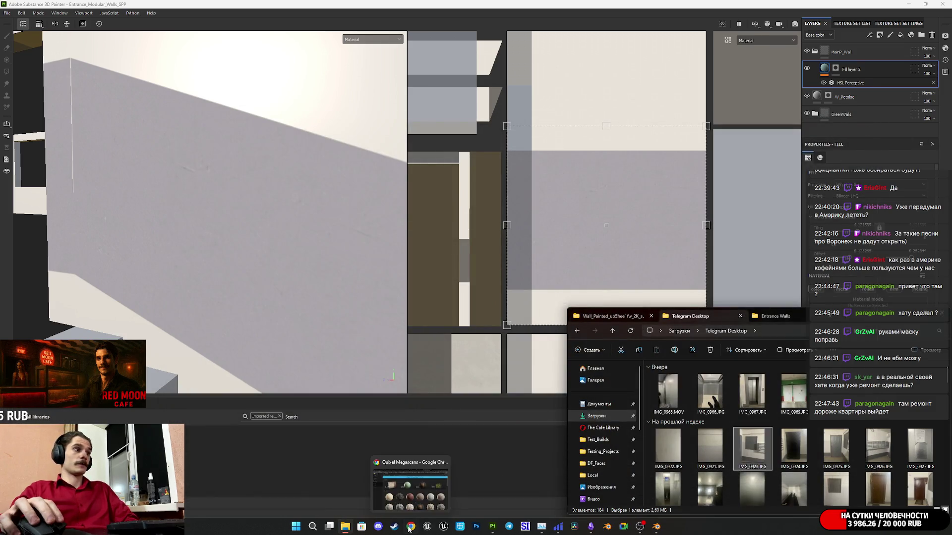
left_click(411, 483)
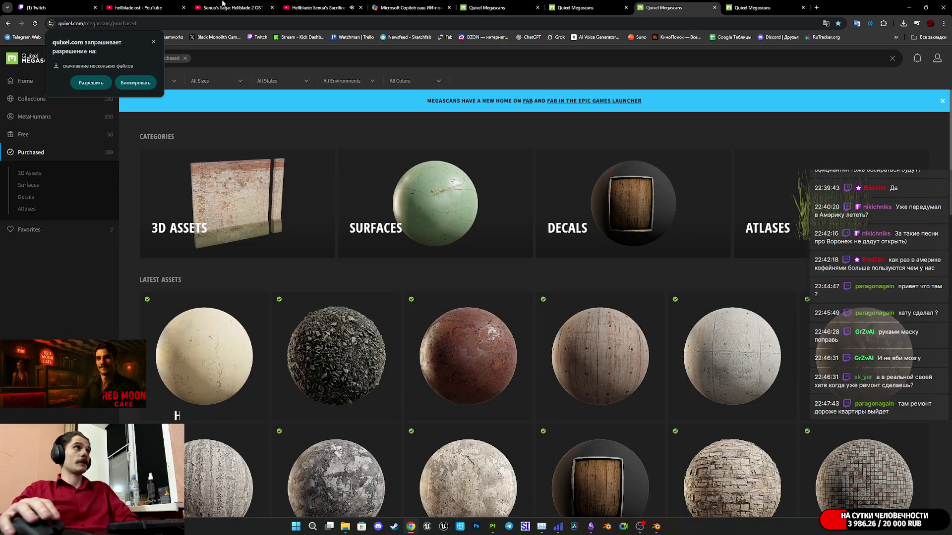
left_click(317, 7)
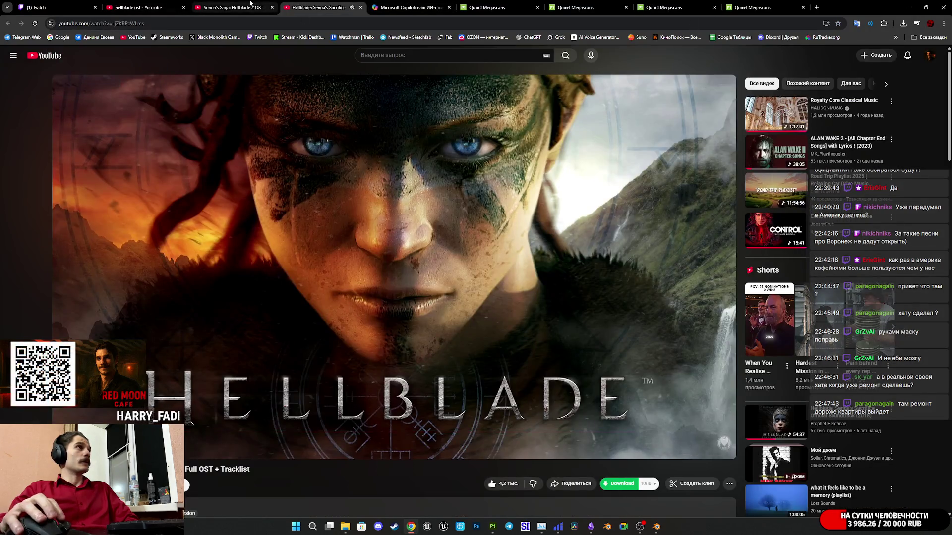
Step: Close the Hellblade video tab and set the Senua's Saga soundtrack video to loop
key("ctrl+w")
right_click(211, 372)
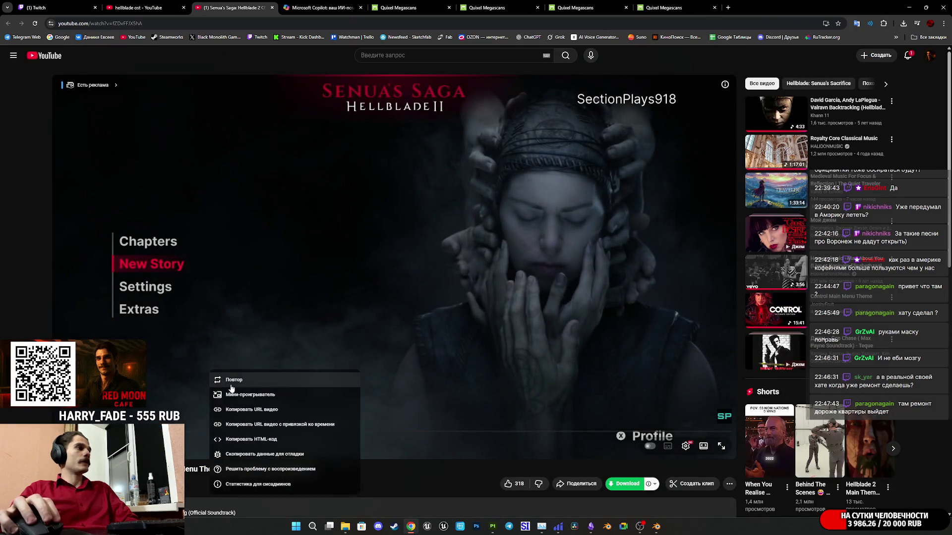
left_click(231, 387)
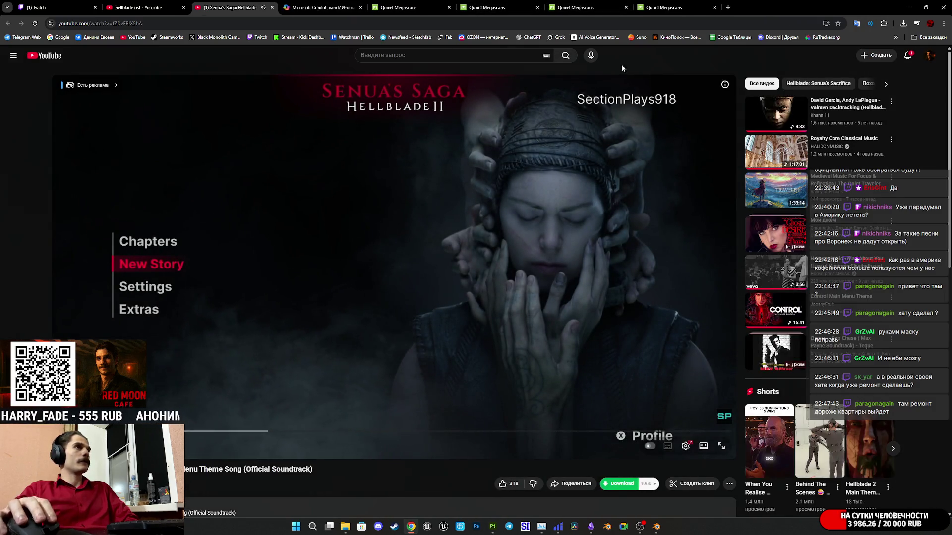
Step: Return to the Quixel Megascans Purchased materials library tab
left_click(665, 7)
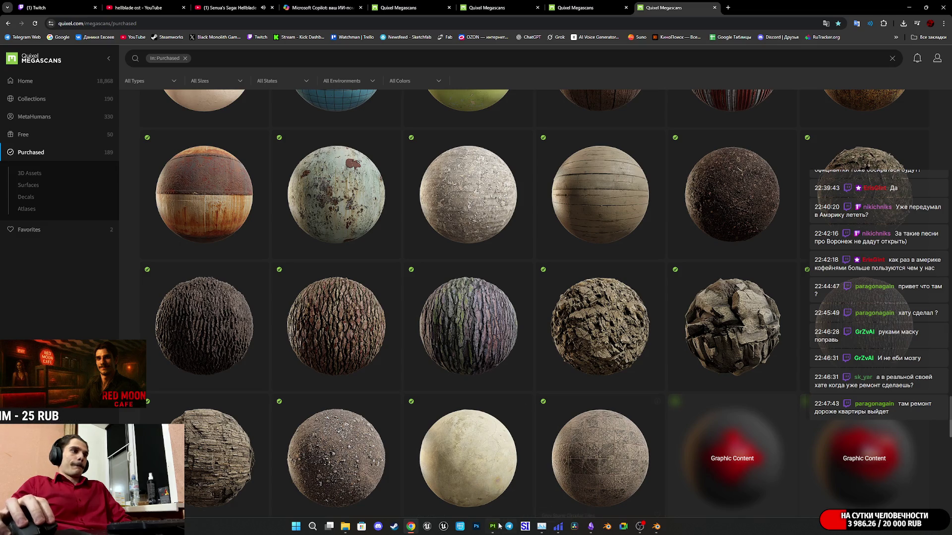
mouse_move(497, 530)
mouse_move(593, 531)
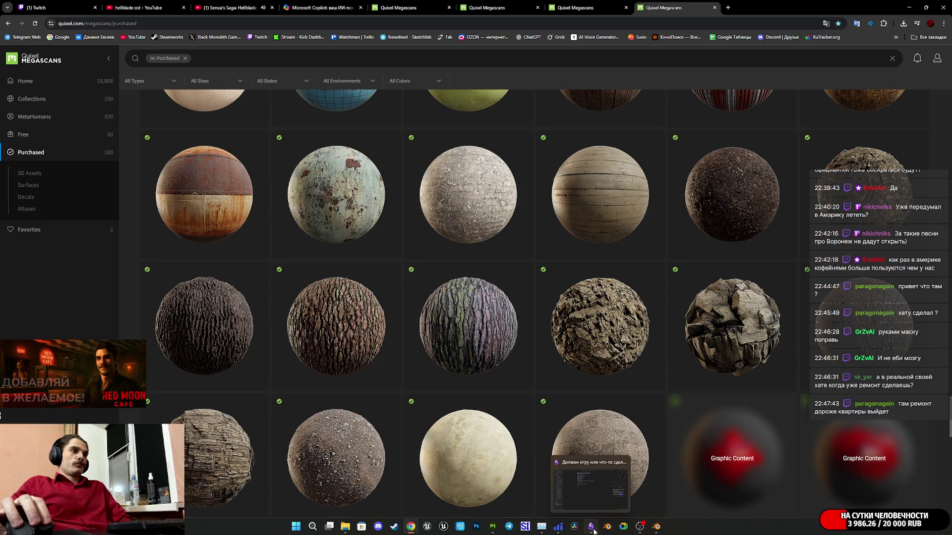
mouse_move(653, 531)
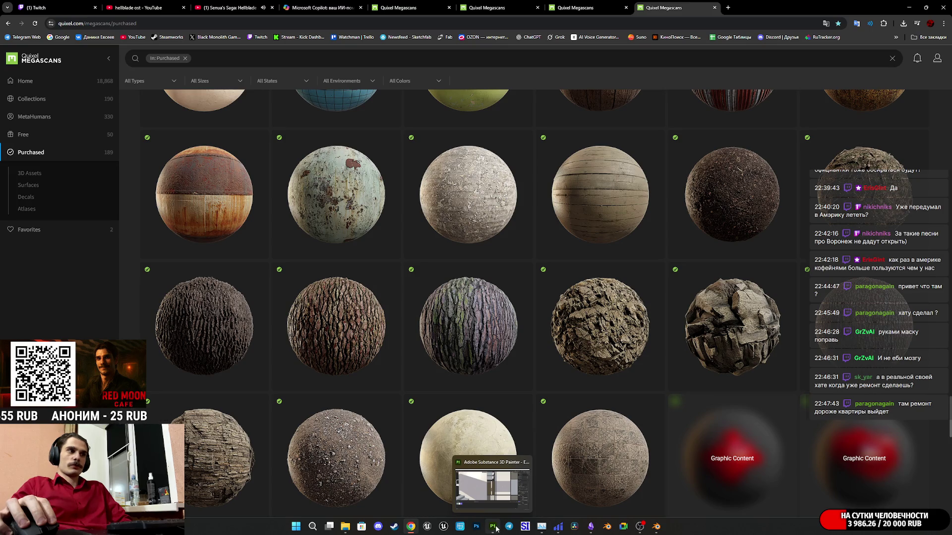
Step: Back in Substance 3D Painter, duplicate Fill layer 2 and select the copy's mask
left_click(494, 527)
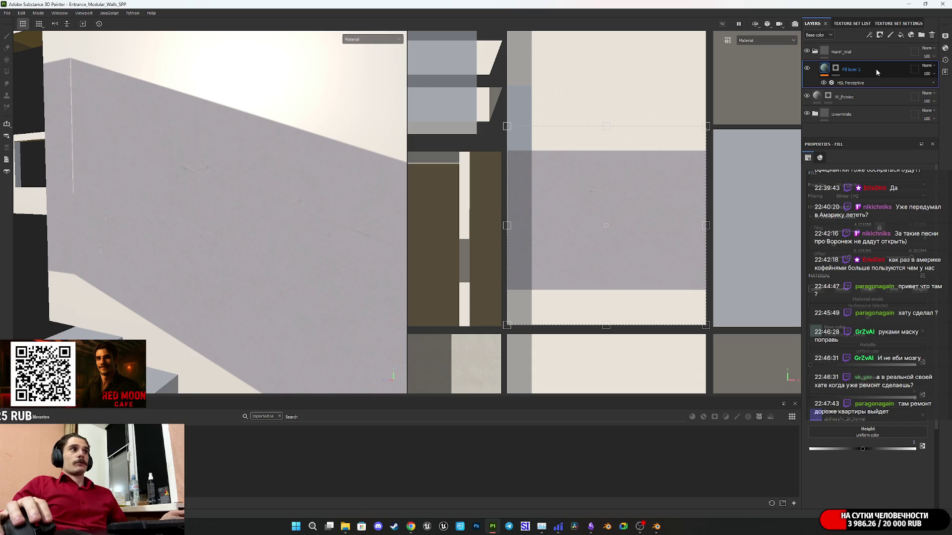
left_click_drag(876, 73, 867, 66)
right_click(839, 69)
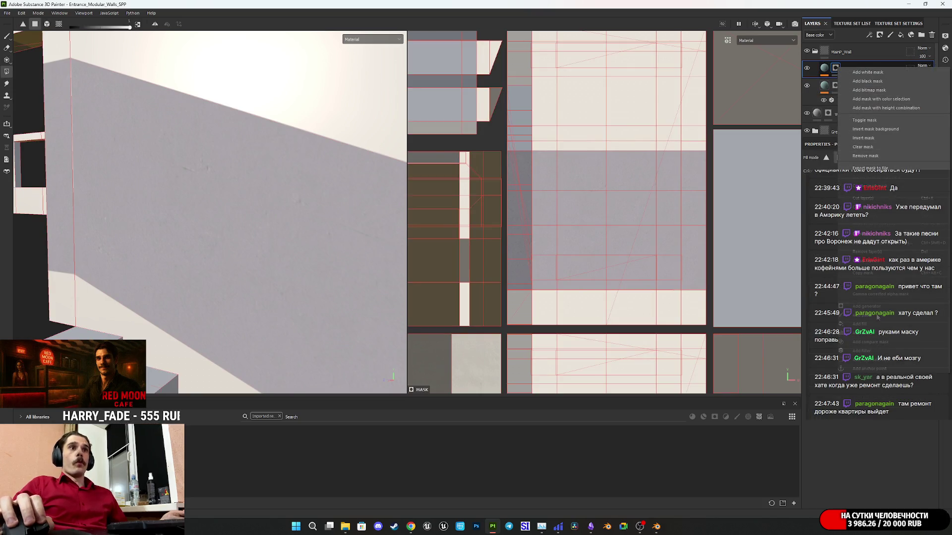
left_click(836, 69)
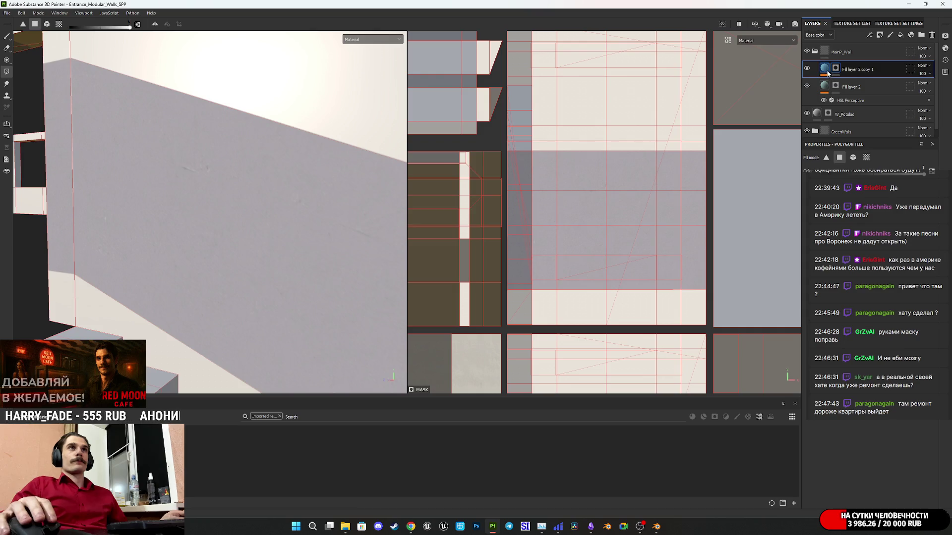
Step: Polygon-fill a single wall polygon into the copy's mask, then select its fill content and HSL Perceptive filter
left_click(177, 353)
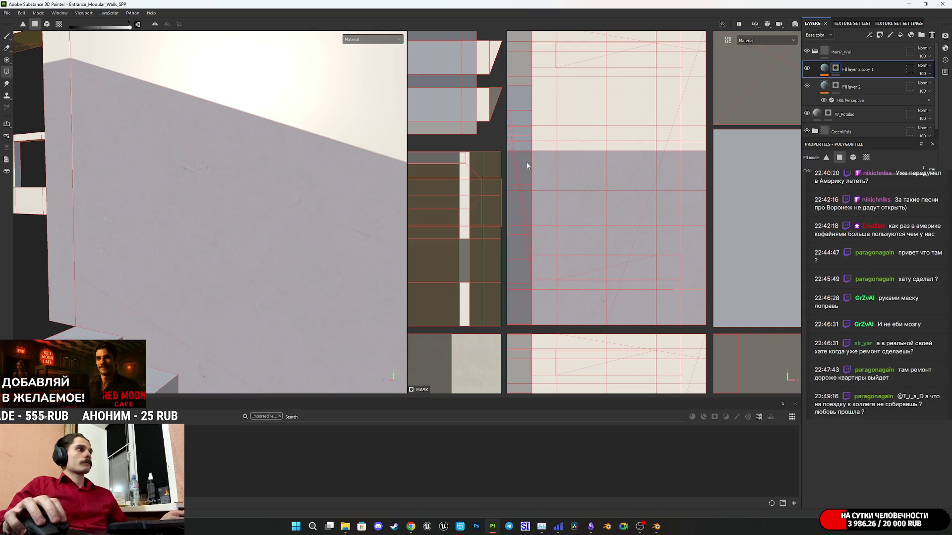
left_click(826, 70)
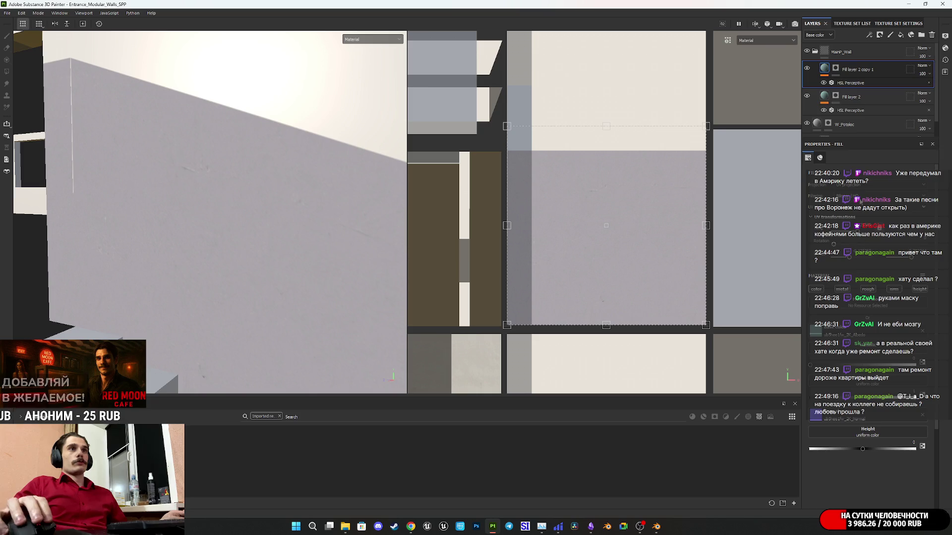
left_click(849, 84)
Step: Lower the HSL Perceptive Lightness to about 0.26 to darken the masked wall strip
left_click_drag(868, 268, 845, 266)
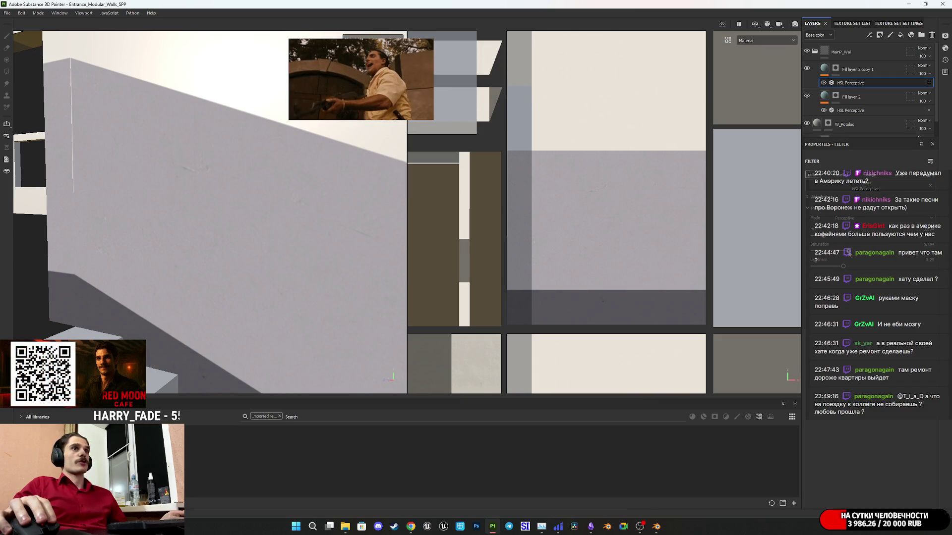
middle_click_drag(79, 294, 165, 214)
mouse_move(166, 214)
left_mouse_down("alt")
mouse_move(242, 266)
mouse_move(365, 250)
mouse_move(291, 295)
mouse_move(285, 272)
mouse_move(268, 300)
mouse_move(287, 266)
mouse_move(279, 272)
left_mouse_up("alt")
Step: Shift the copy fill's UV placement down, then nudge it back up to fit the wall
left_click(827, 71)
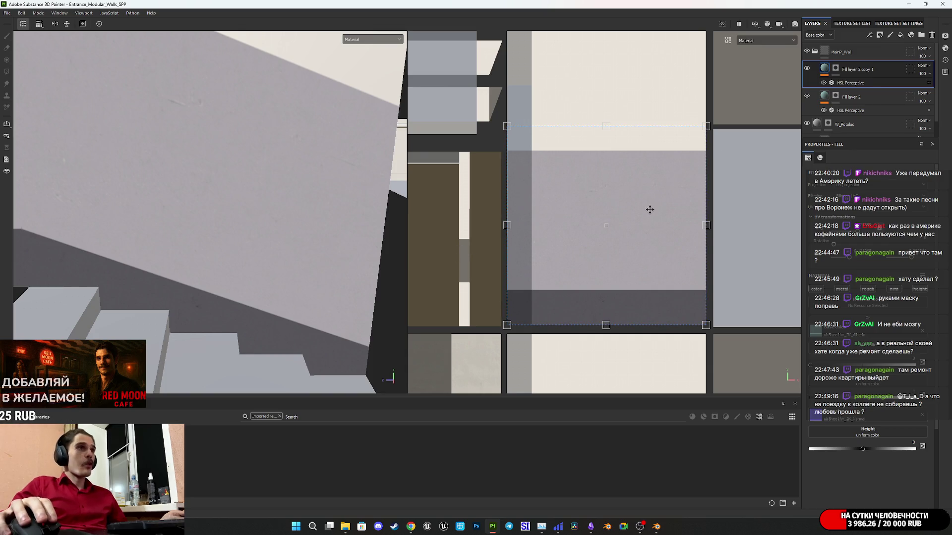
left_click_drag(592, 248, 592, 334)
left_click_drag(587, 292, 580, 274)
mouse_move(347, 213)
left_mouse_down("alt")
mouse_move(251, 212)
mouse_move(281, 187)
mouse_move(301, 214)
mouse_move(317, 210)
mouse_move(270, 204)
mouse_move(253, 255)
mouse_move(263, 225)
mouse_move(149, 214)
mouse_move(153, 182)
mouse_move(182, 236)
mouse_move(193, 233)
left_mouse_up("alt")
Step: Raise the strip's Saturation and lighten it slightly in the HSL Perceptive filter
left_click(853, 83)
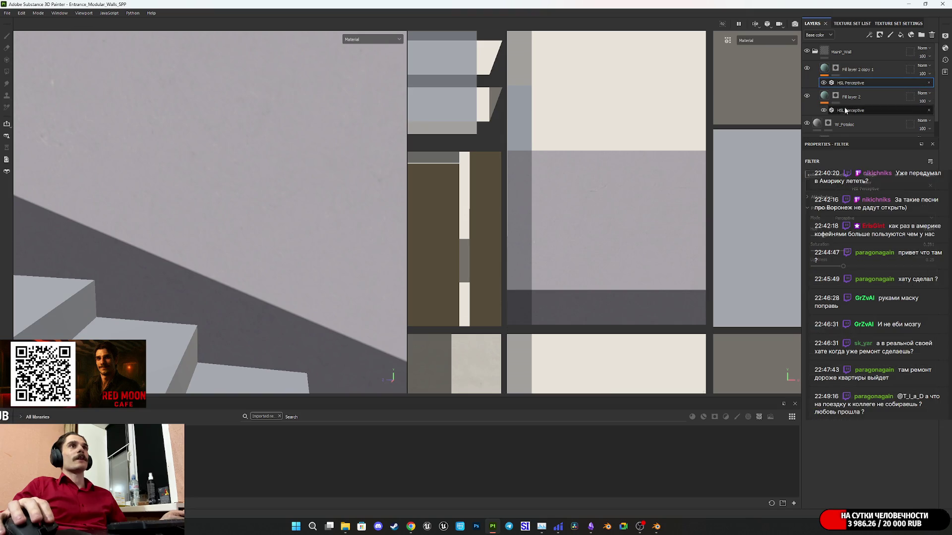
left_click_drag(848, 252, 862, 251)
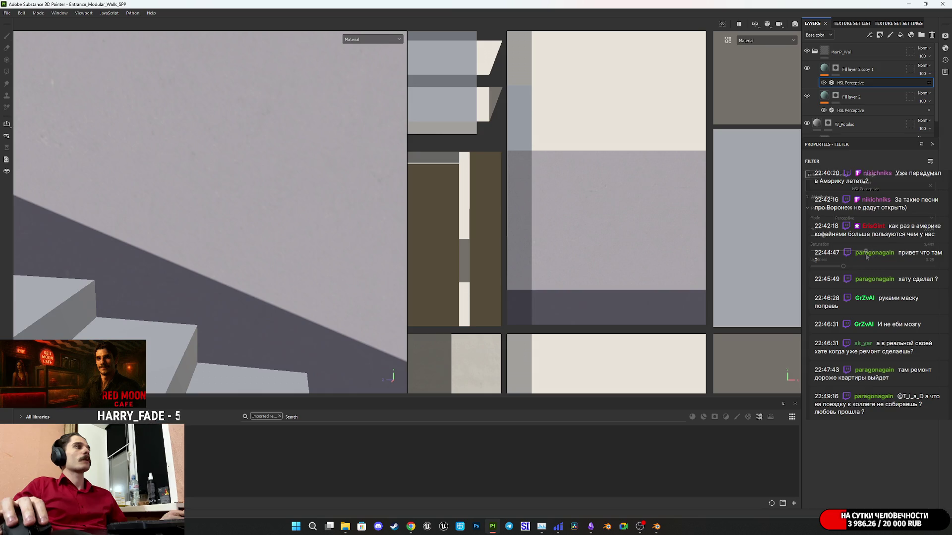
left_click_drag(847, 267, 844, 267)
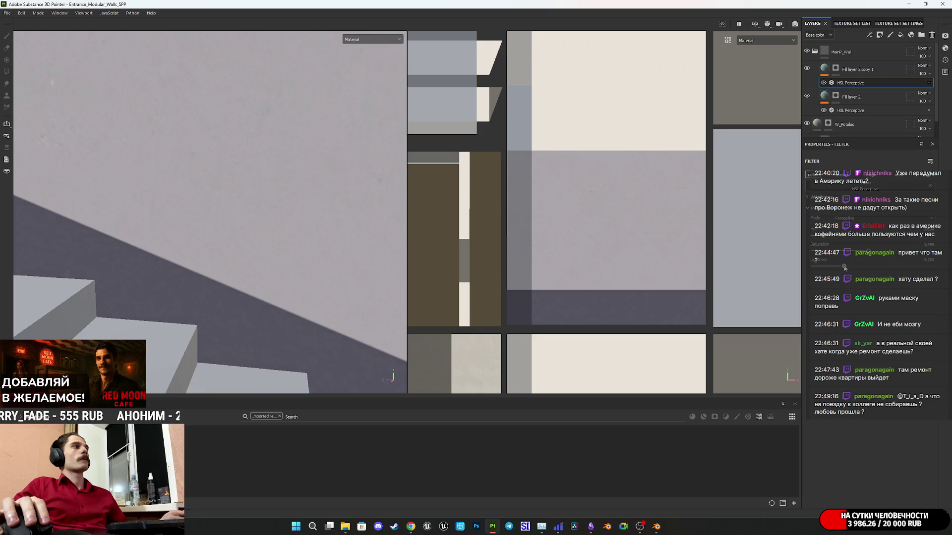
mouse_move(287, 203)
left_mouse_down("alt")
mouse_move(202, 213)
mouse_move(228, 195)
mouse_move(210, 218)
mouse_move(210, 183)
mouse_move(270, 228)
mouse_move(202, 215)
mouse_move(650, 295)
mouse_move(247, 263)
mouse_move(223, 248)
mouse_move(232, 268)
mouse_move(161, 226)
mouse_move(240, 203)
mouse_move(223, 261)
mouse_move(184, 264)
mouse_move(529, 250)
mouse_move(276, 238)
mouse_move(297, 261)
mouse_move(319, 245)
left_mouse_up("alt")
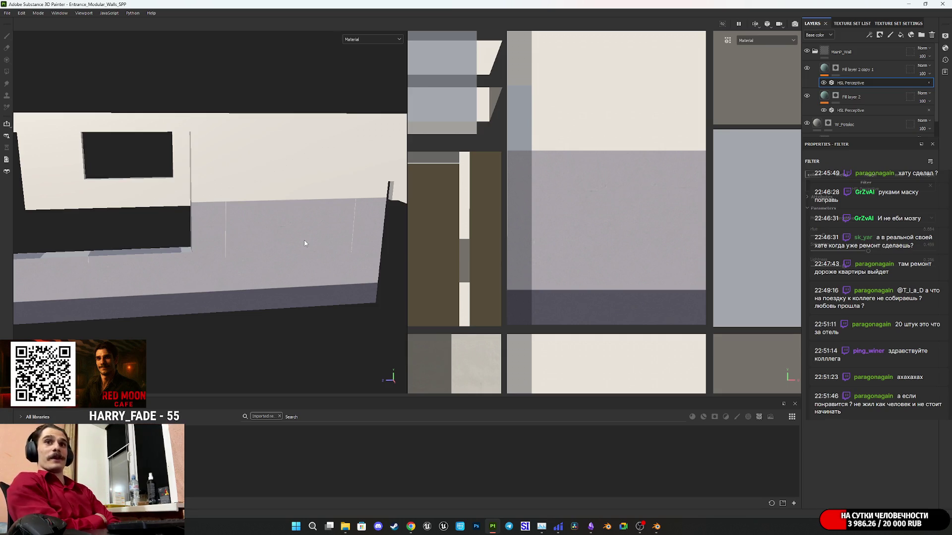
Step: Zoom in on the wall and collapse MainP_Wall, leaving MainP_Wall, W_Potoloc and GreenWalls listed
key("3")
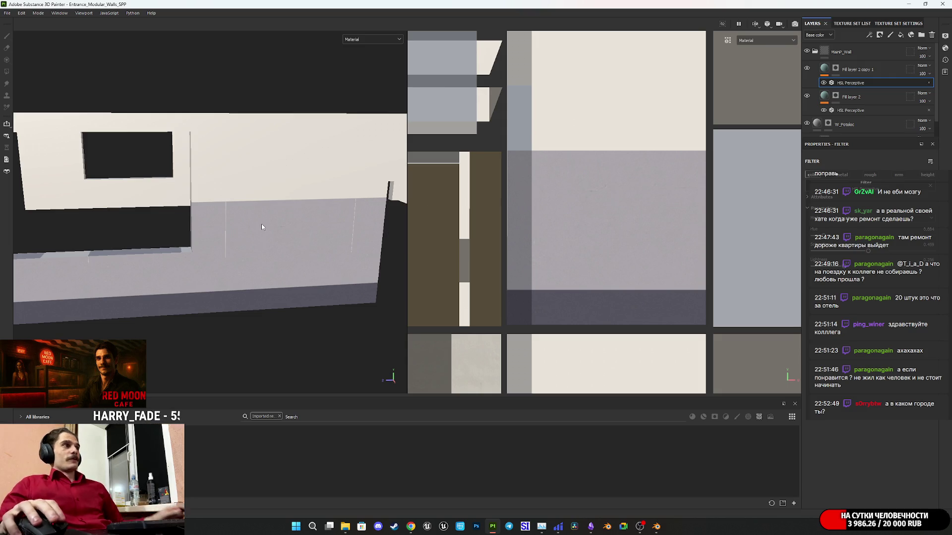
scroll(269, 231, "up", 3)
mouse_move(269, 231)
left_mouse_down("alt")
mouse_move(213, 264)
mouse_move(227, 239)
mouse_move(307, 212)
mouse_move(315, 221)
left_mouse_up("alt")
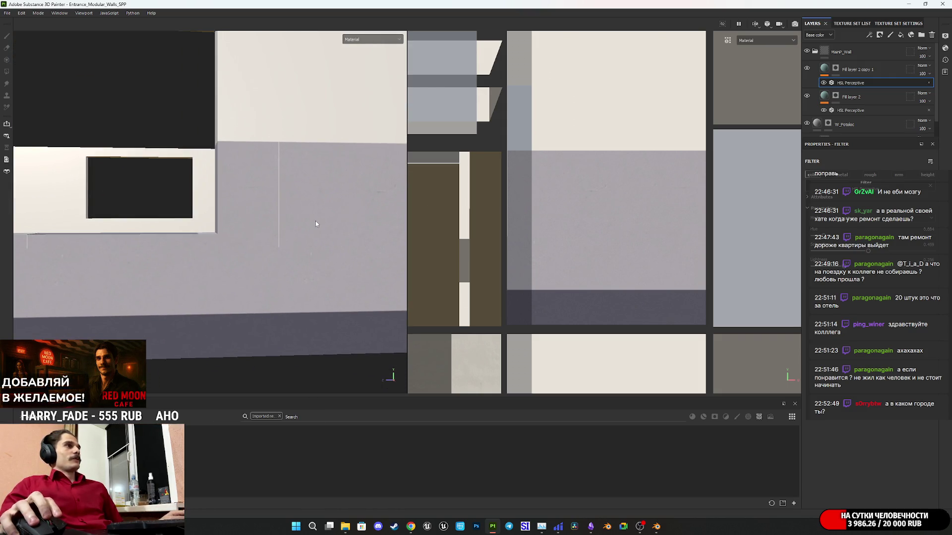
left_click(814, 52)
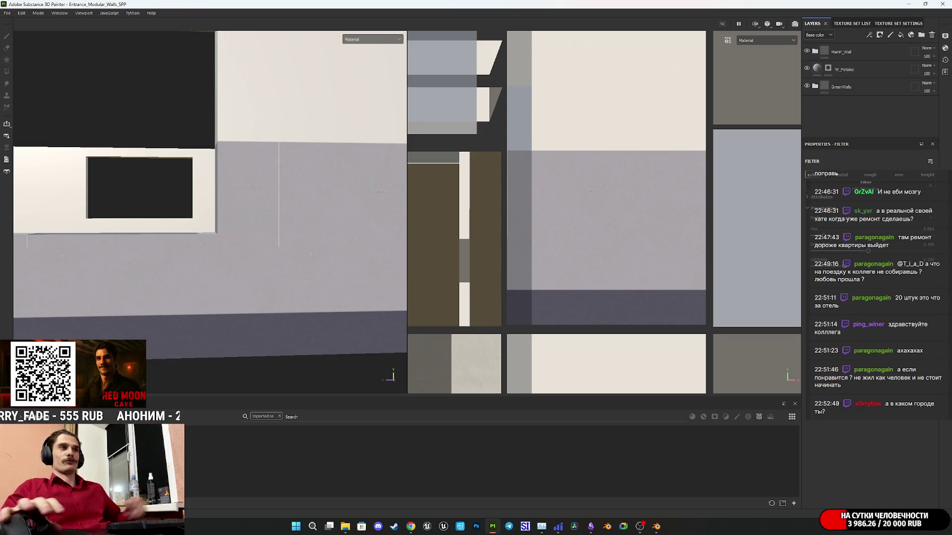
left_click_drag(299, 208, 272, 251, "alt")
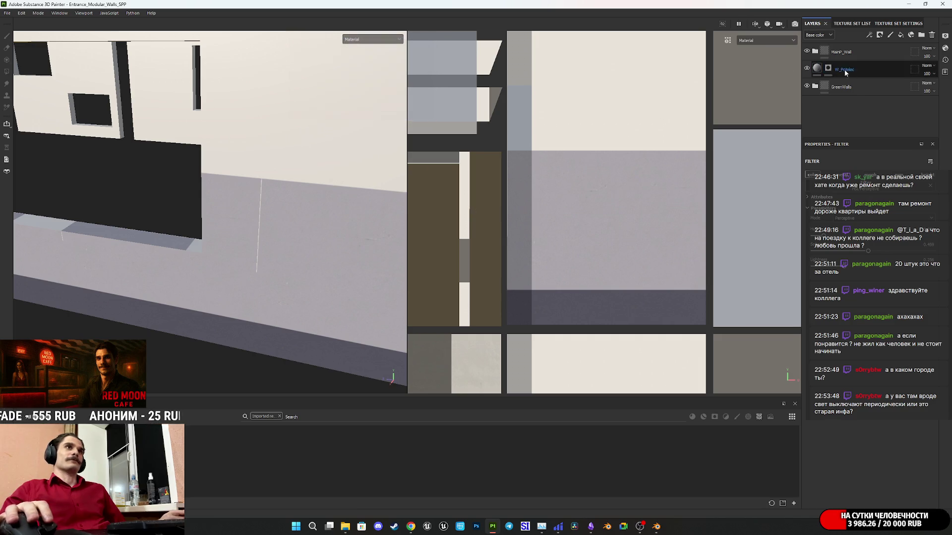
left_click(815, 87)
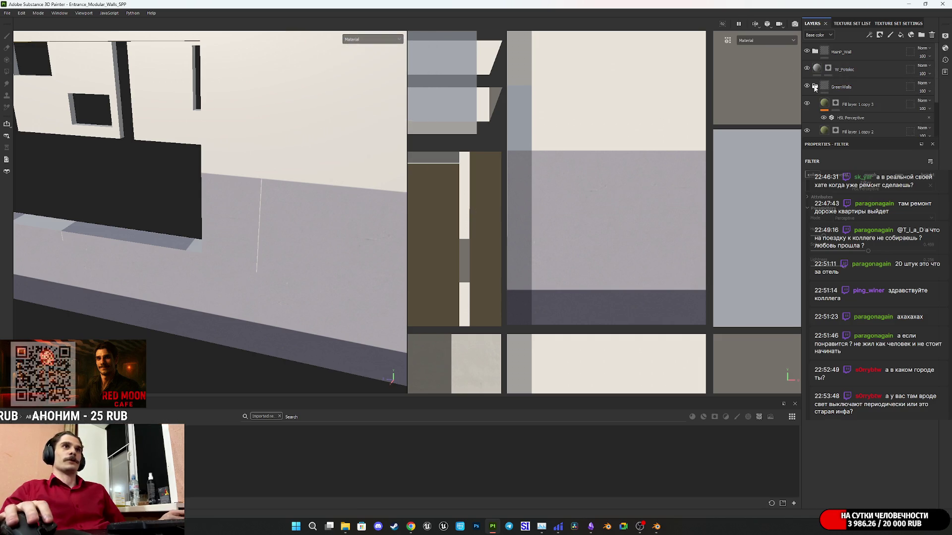
left_click(815, 87)
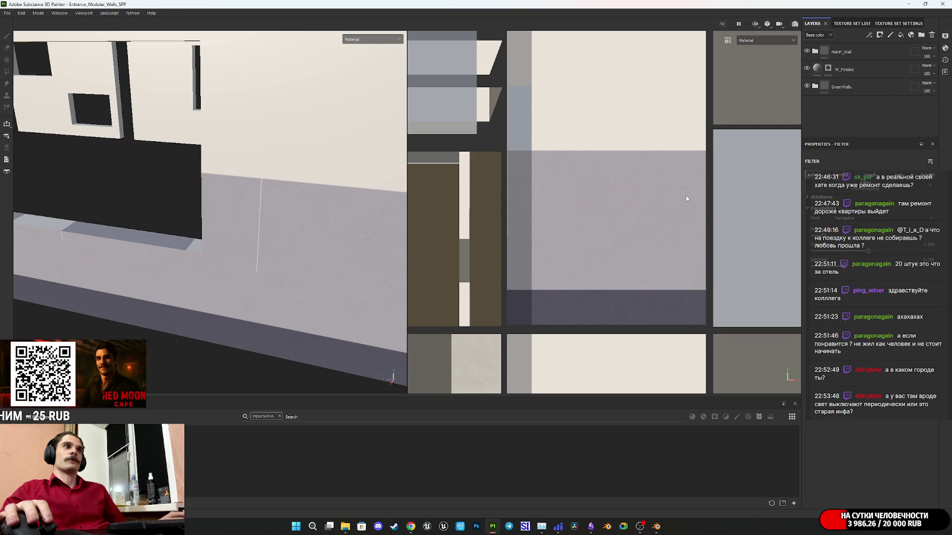
mouse_move(391, 259)
left_mouse_down("alt")
mouse_move(387, 287)
mouse_move(335, 307)
left_mouse_up("alt")
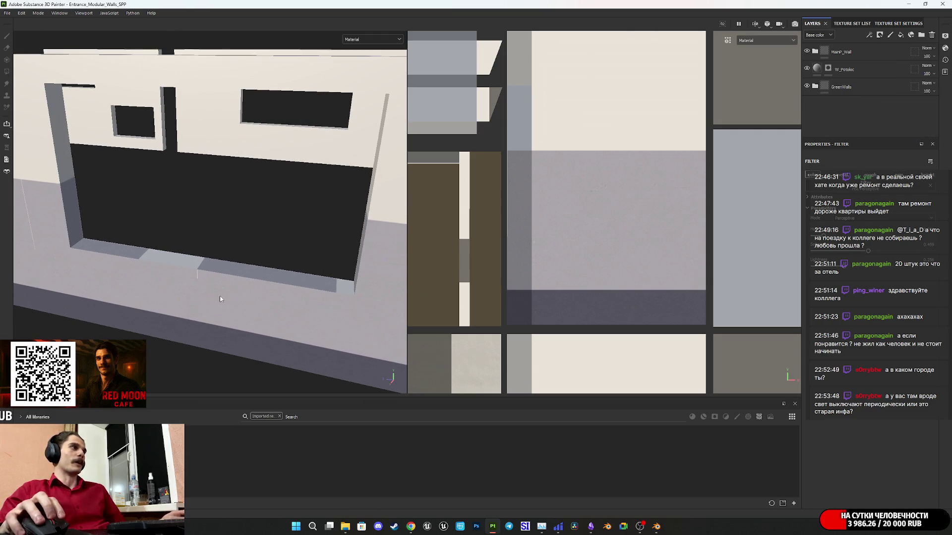
left_click_drag(230, 305, 298, 331, "alt")
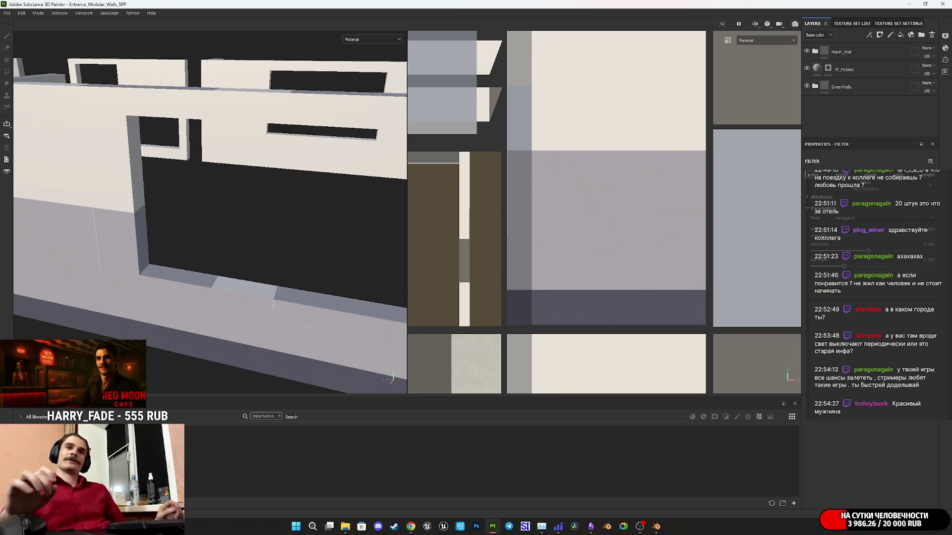
mouse_move(272, 320)
middle_mouse_down()
mouse_move(113, 245)
mouse_move(201, 240)
mouse_move(212, 228)
mouse_move(189, 228)
middle_mouse_up()
mouse_move(248, 226)
middle_mouse_down()
mouse_move(247, 244)
mouse_move(221, 229)
mouse_move(226, 248)
middle_mouse_up()
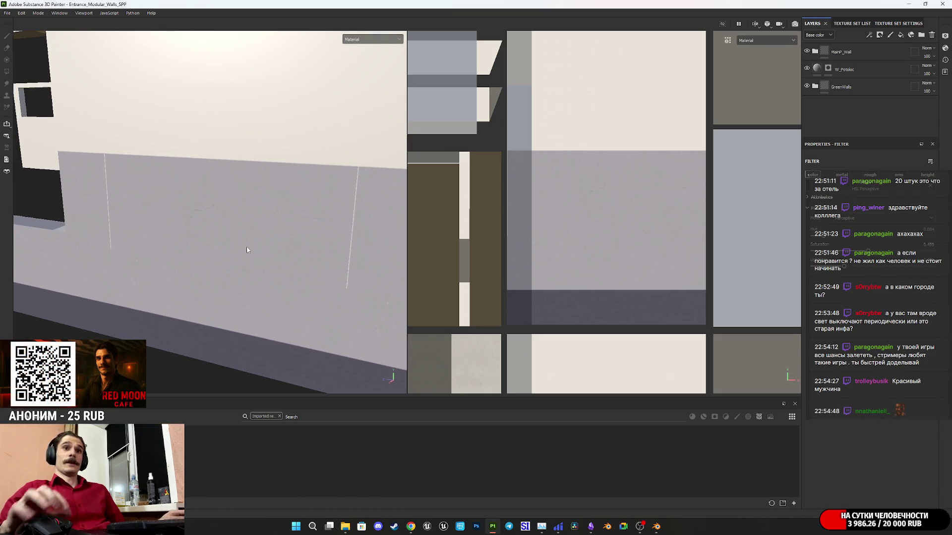
scroll(233, 239, "down", 3)
mouse_move(226, 248)
left_mouse_down("alt")
mouse_move(213, 278)
mouse_move(238, 296)
mouse_move(287, 295)
mouse_move(297, 280)
left_mouse_up("alt")
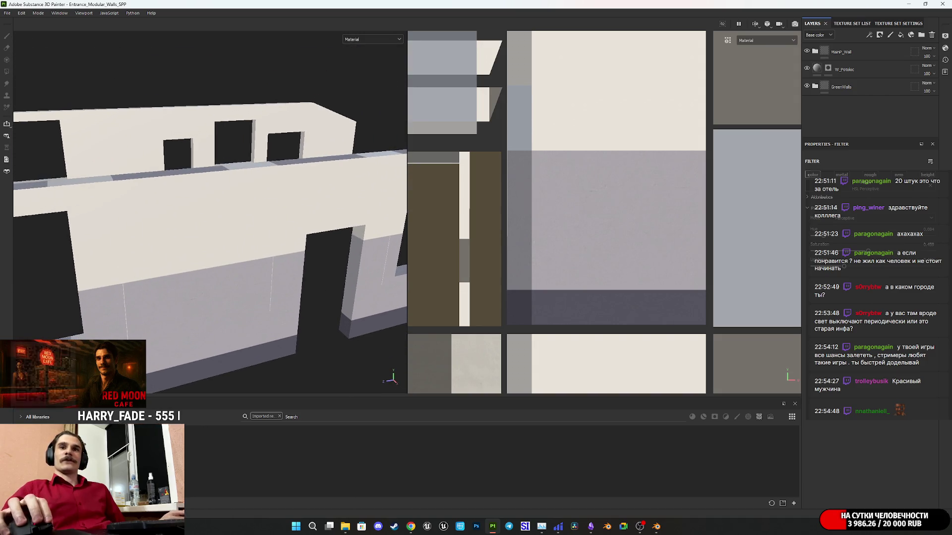
key("alt+Tab")
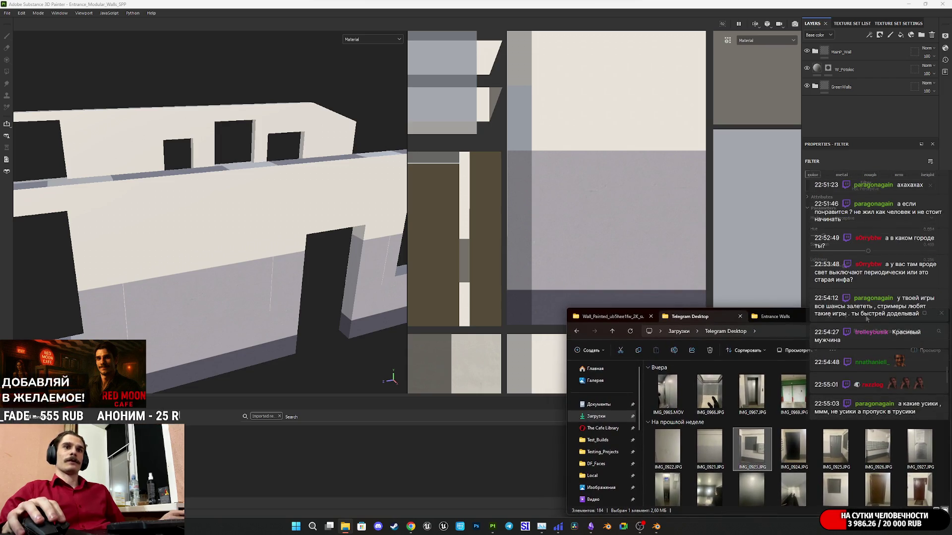
left_click(867, 319)
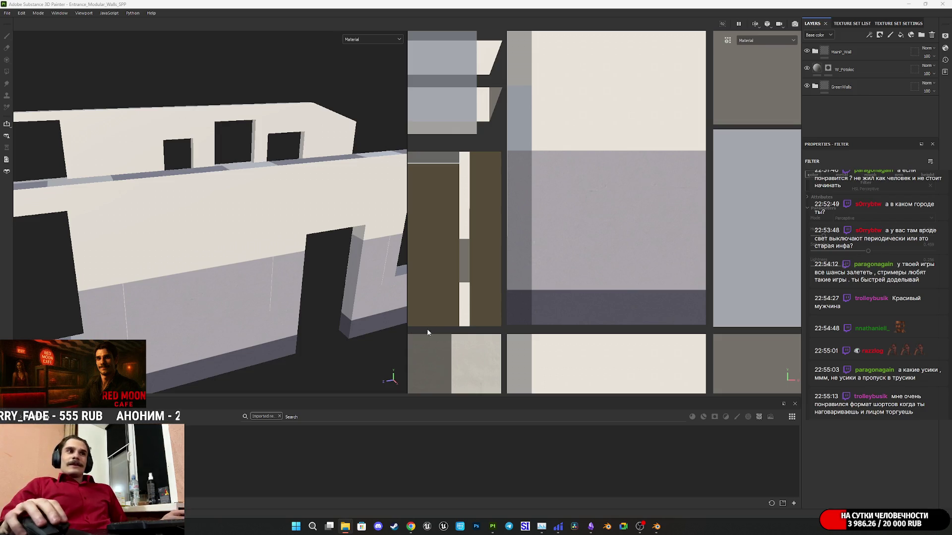
Step: Orbit to the wall's left end, then switch to the 'Modeling and UV Entrance Walls Asset' note
mouse_move(282, 273)
left_mouse_down("alt")
mouse_move(251, 295)
mouse_move(268, 273)
left_mouse_up("alt")
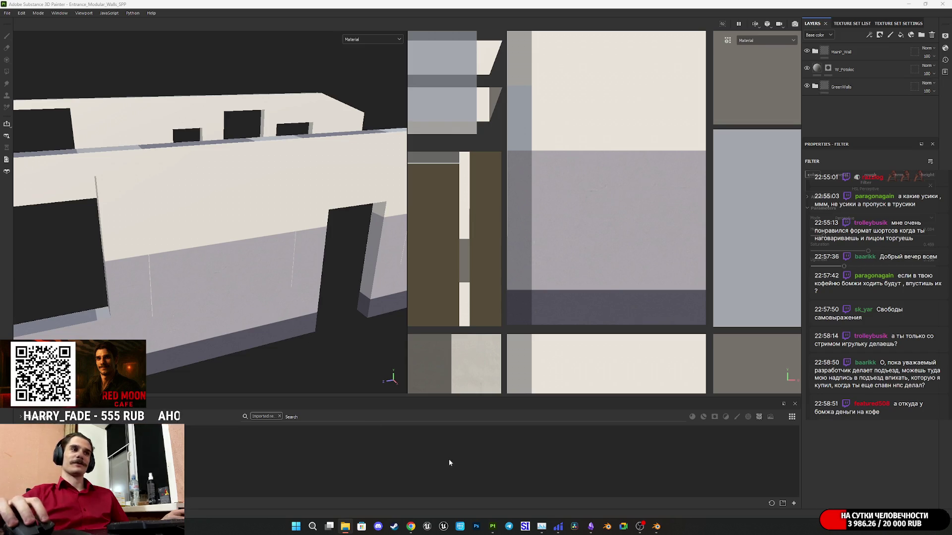
left_click(590, 516)
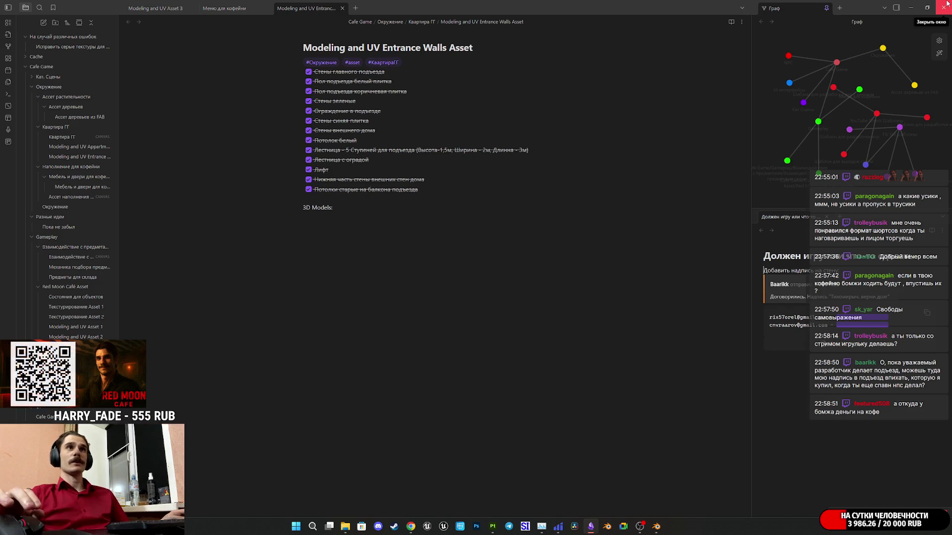
Step: Close Obsidian to get back to the entrance wall project in Substance 3D Painter
left_click(947, 4)
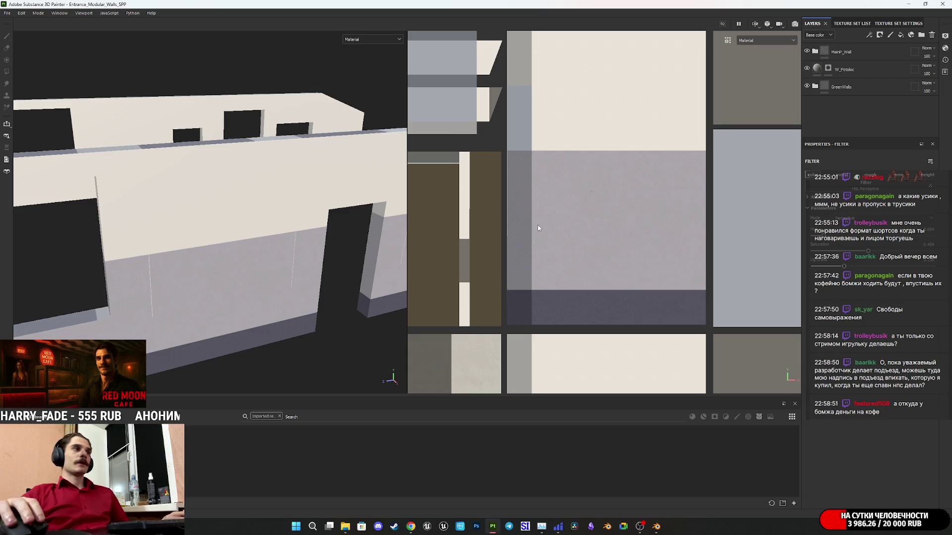
Step: Expand GreenWalls, select Fill layer 1's mask then its fill content, and inspect the wall pieces
left_click(815, 87)
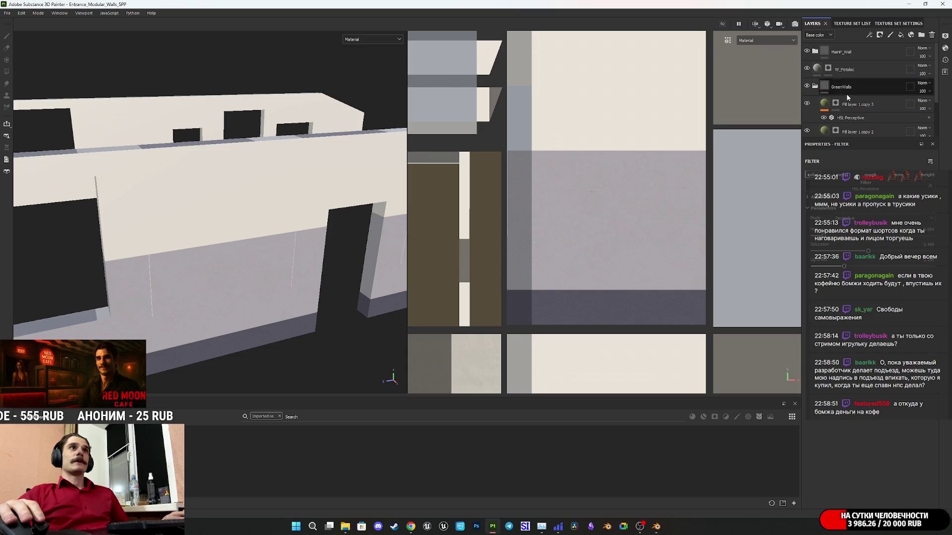
scroll(853, 109, "down", 2)
left_click(835, 124)
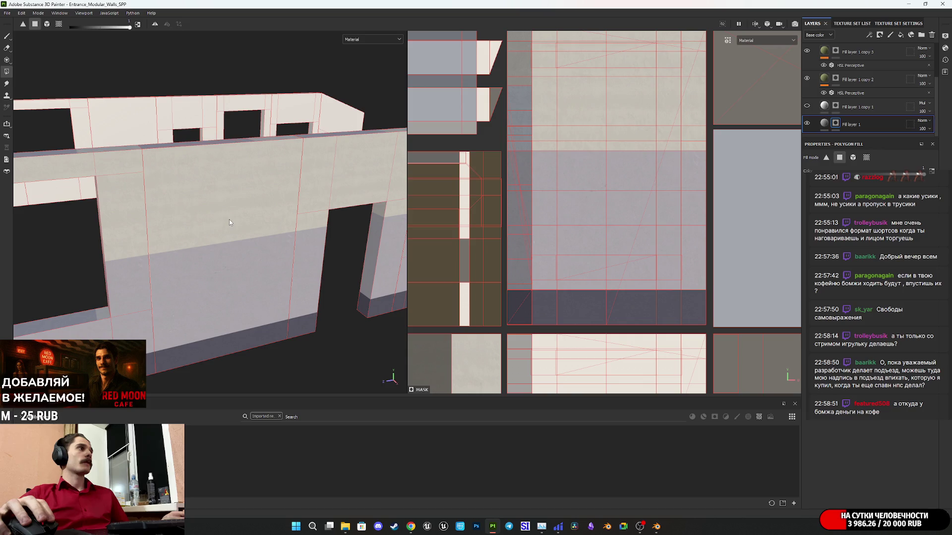
left_click(824, 123)
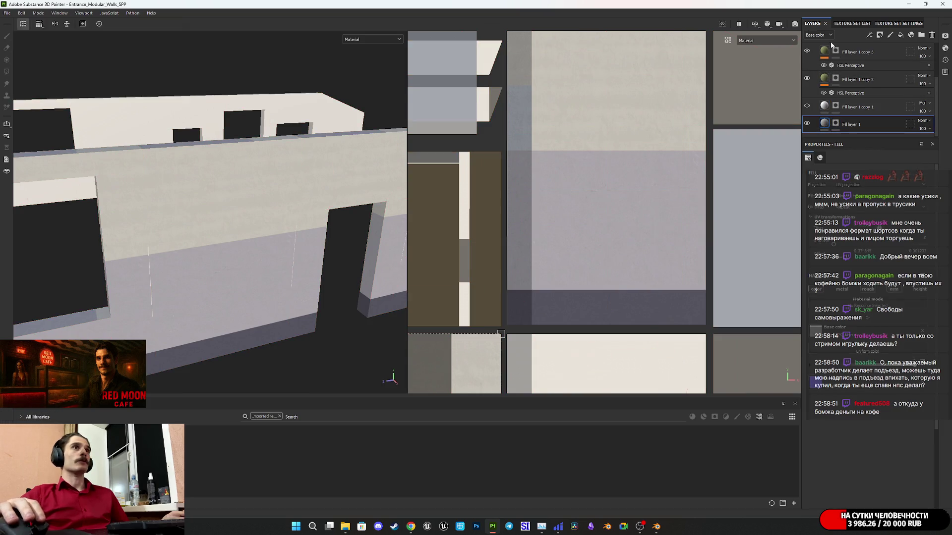
mouse_move(204, 235)
left_mouse_down("alt")
mouse_move(252, 206)
mouse_move(168, 199)
mouse_move(211, 201)
mouse_move(193, 240)
left_mouse_up("alt")
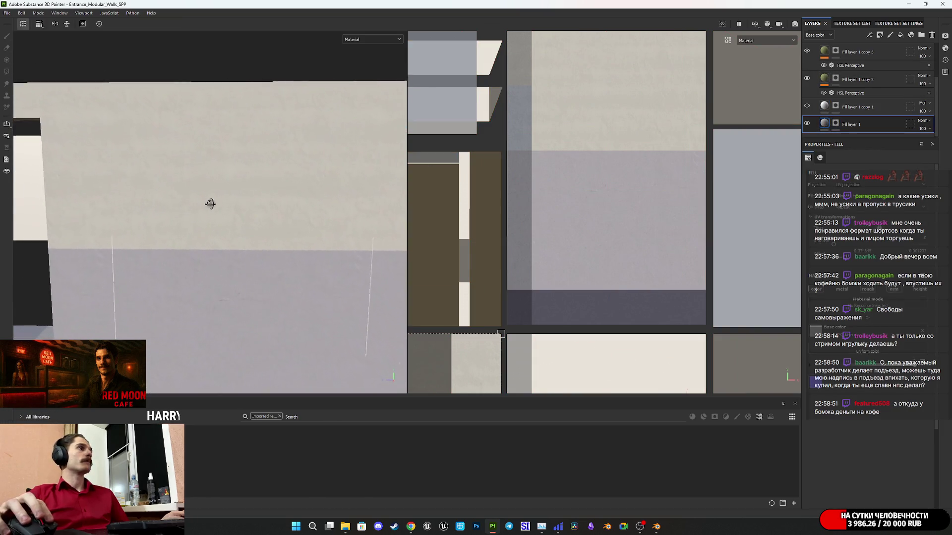
scroll(194, 240, "up", 3)
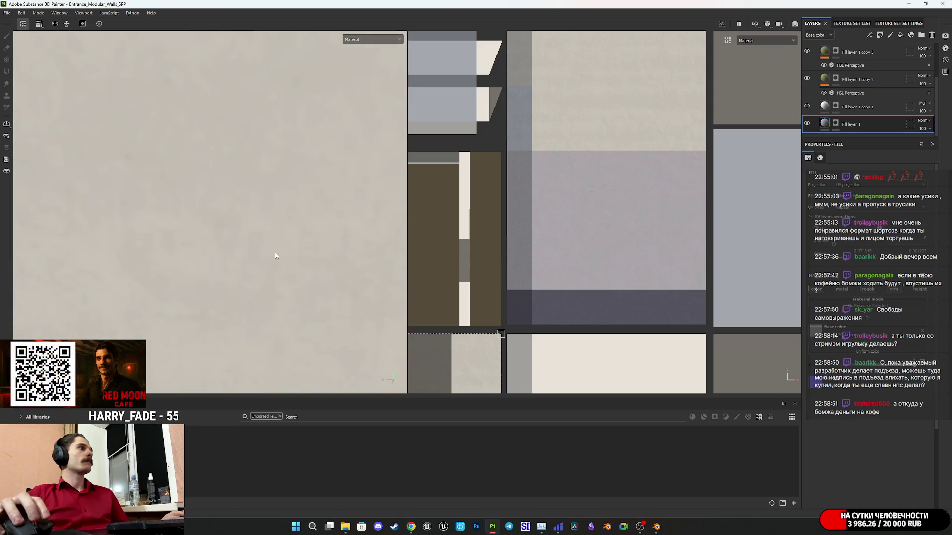
scroll(279, 251, "down", 5)
mouse_move(192, 255)
left_mouse_down("alt")
mouse_move(741, 259)
mouse_move(816, 244)
left_mouse_up("alt")
mouse_move(317, 223)
left_mouse_down("alt")
mouse_move(281, 224)
mouse_move(283, 257)
mouse_move(266, 156)
mouse_move(233, 136)
mouse_move(204, 128)
mouse_move(117, 149)
mouse_move(185, 127)
mouse_move(161, 239)
mouse_move(64, 282)
mouse_move(155, 260)
mouse_move(257, 255)
mouse_move(209, 291)
mouse_move(155, 298)
mouse_move(146, 287)
mouse_move(268, 251)
mouse_move(172, 243)
mouse_move(183, 237)
mouse_move(215, 229)
mouse_move(194, 274)
mouse_move(37, 305)
mouse_move(164, 267)
mouse_move(293, 246)
mouse_move(125, 251)
mouse_move(258, 279)
mouse_move(254, 290)
mouse_move(333, 272)
mouse_move(234, 324)
left_mouse_up("alt")
scroll(281, 225, "up", 3)
Step: Switch the viewport display to the Base color channel and view the wall between door and window
left_click(372, 40)
left_click(361, 55)
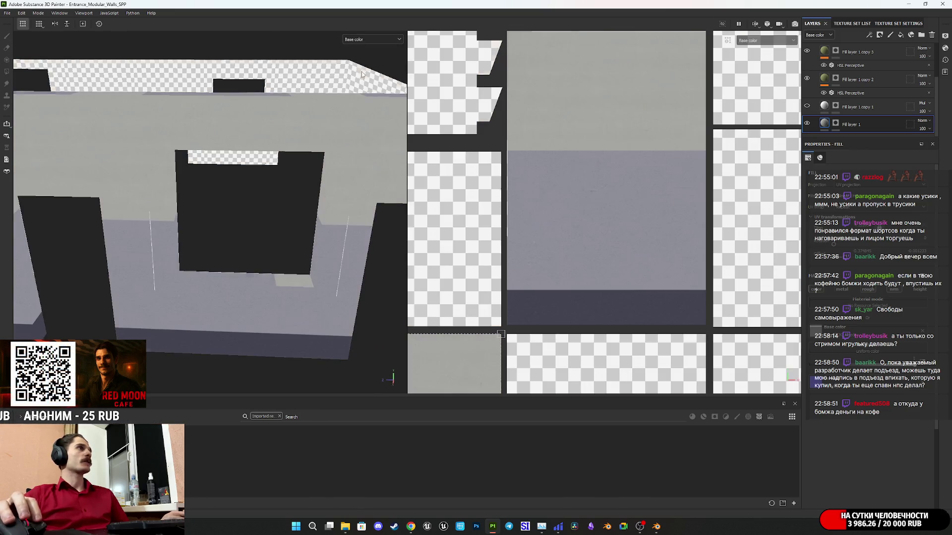
mouse_move(156, 259)
left_mouse_down("alt")
mouse_move(282, 251)
mouse_move(225, 211)
mouse_move(194, 239)
mouse_move(198, 257)
mouse_move(206, 162)
mouse_move(210, 204)
mouse_move(287, 204)
mouse_move(228, 232)
mouse_move(259, 164)
mouse_move(229, 187)
left_mouse_up("alt")
scroll(226, 233, "down", 5)
scroll(229, 225, "up", 3)
Step: Set the viewport display back to Material and pull back to a wider doorway view
left_click(367, 41)
scroll(367, 55, "up", 1)
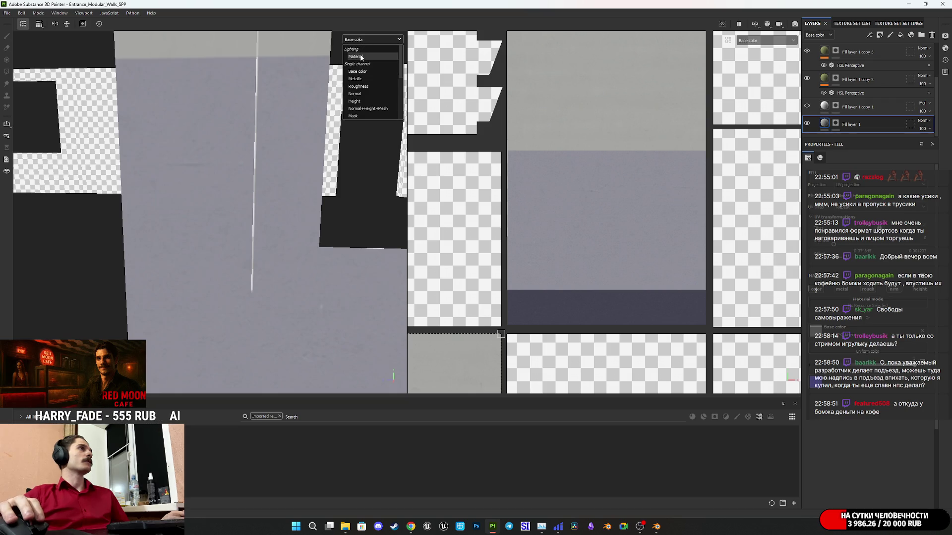
left_click(357, 51)
scroll(217, 172, "down", 2)
mouse_move(207, 174)
left_mouse_down("alt")
mouse_move(256, 243)
mouse_move(251, 205)
mouse_move(376, 215)
mouse_move(174, 236)
mouse_move(236, 239)
mouse_move(266, 260)
left_mouse_up("alt")
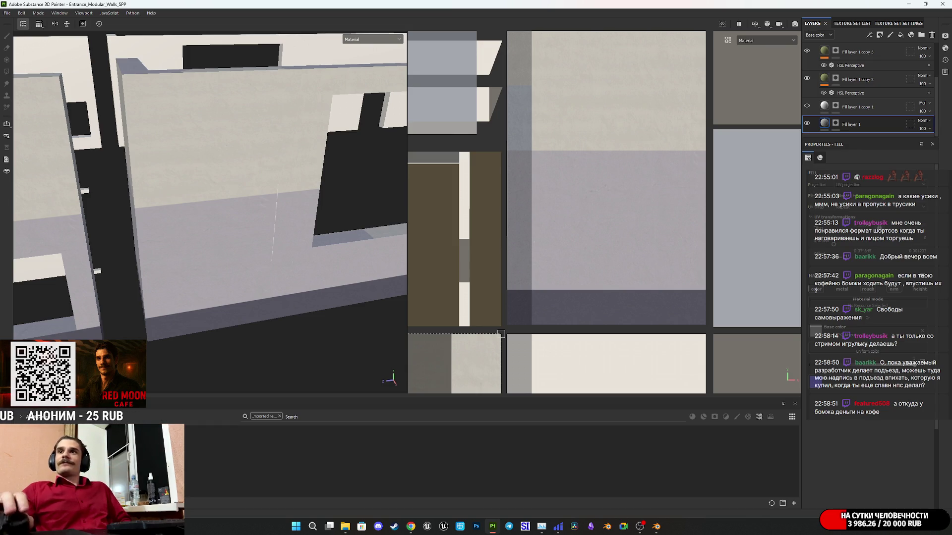
key("alt+Tab")
key("Return")
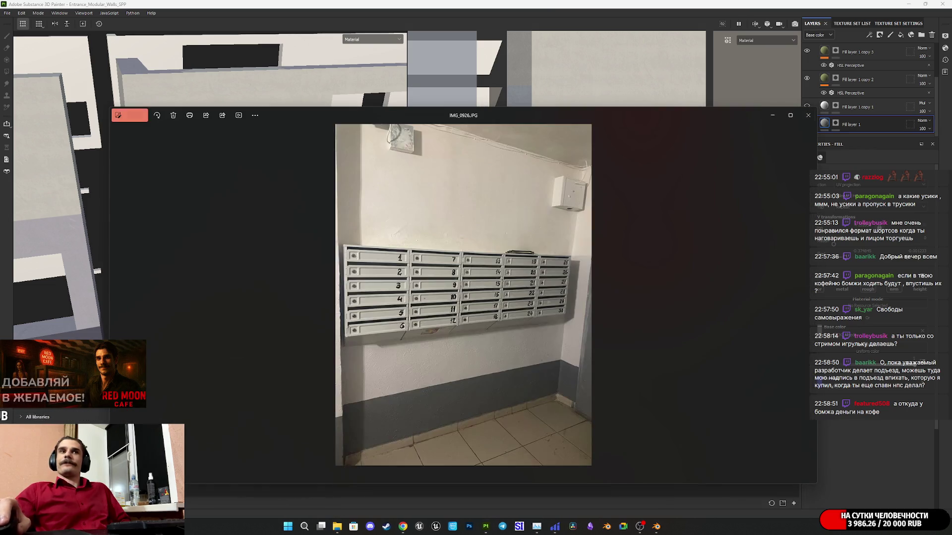
scroll(564, 403, "up", 3)
scroll(527, 406, "up", 4)
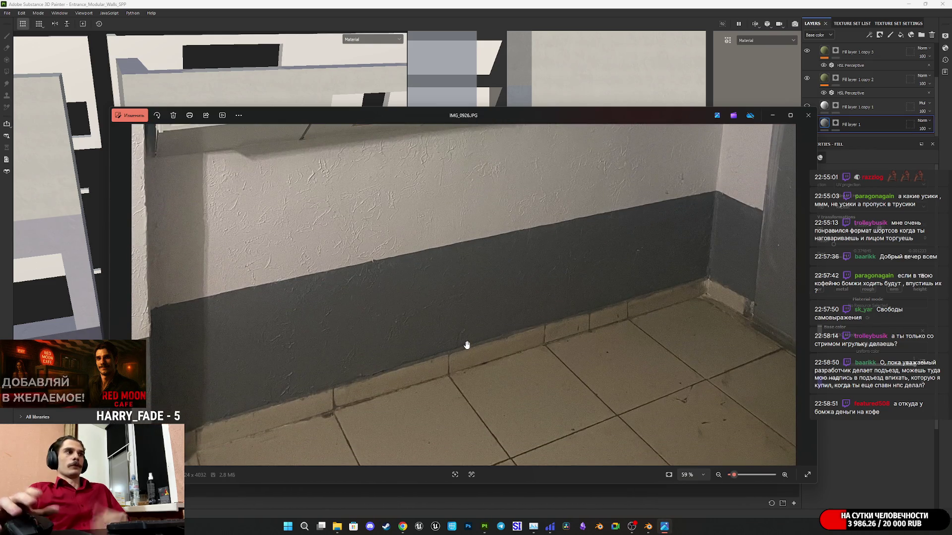
scroll(711, 272, "down", 5)
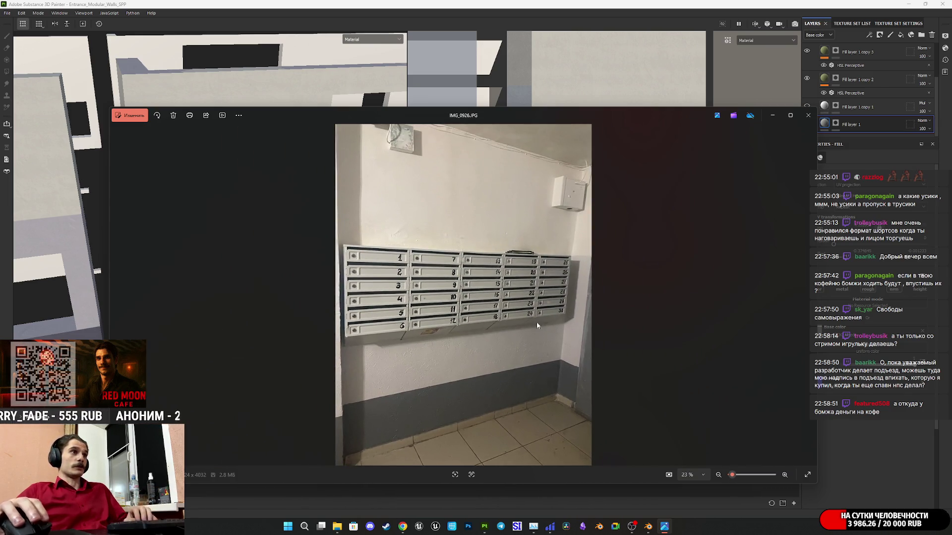
key("Right")
key("Left")
key("Left")
key("Left")
key("Right")
key("Left")
key("Left")
key("Left")
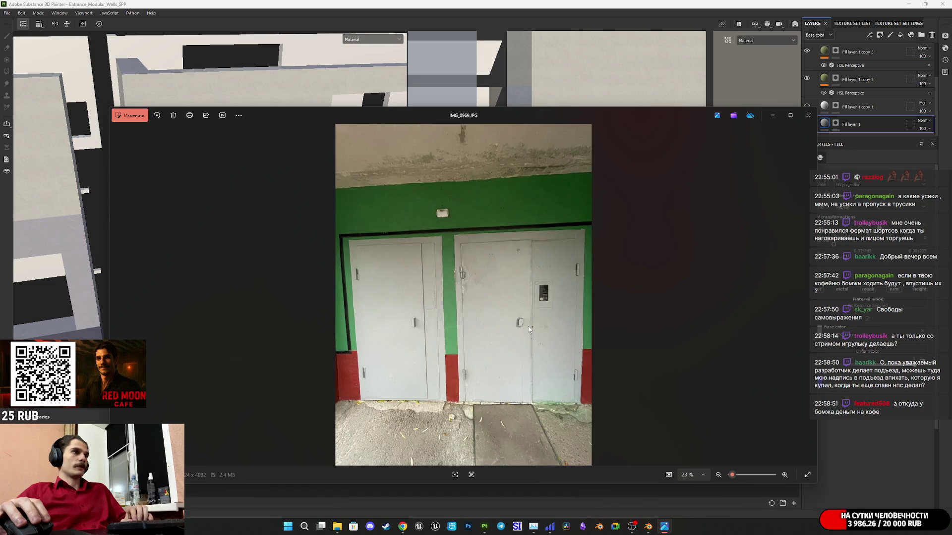
key("Left")
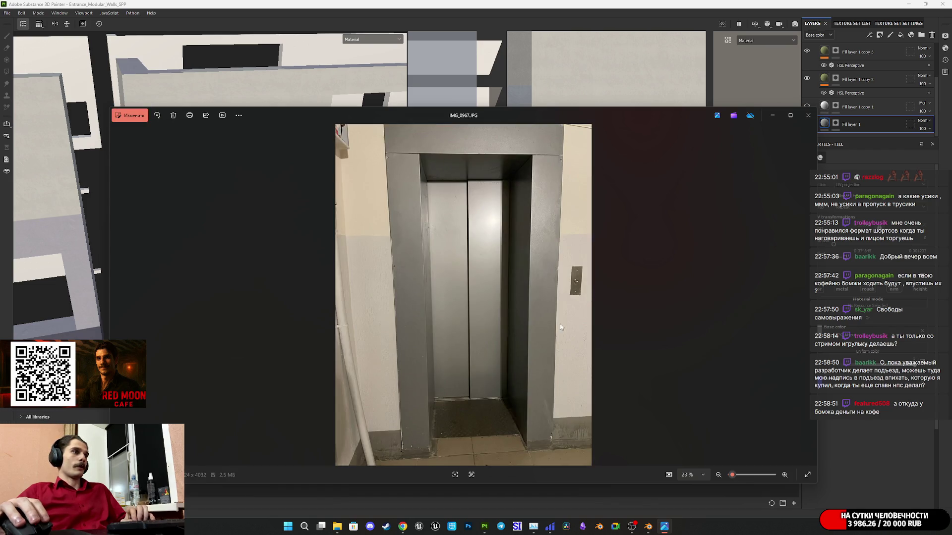
scroll(567, 444, "up", 3)
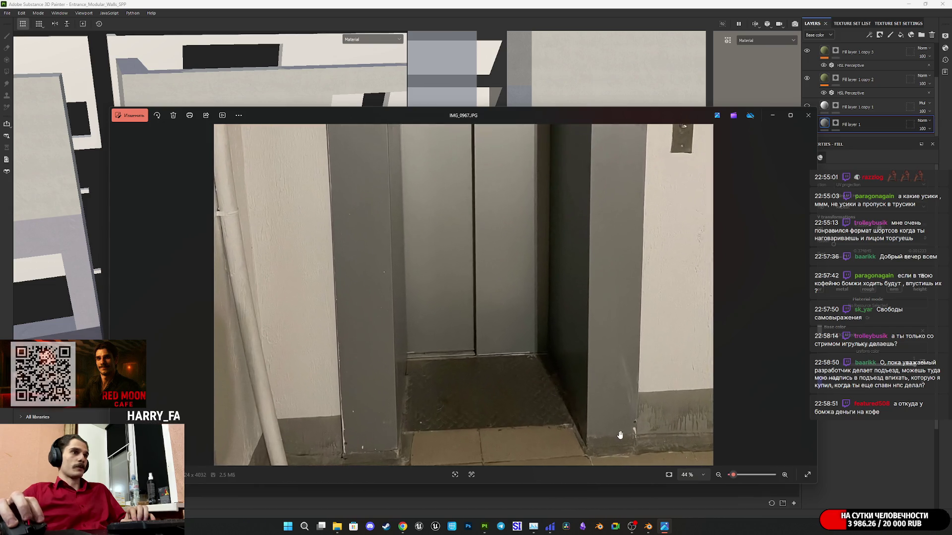
scroll(619, 367, "down", 3)
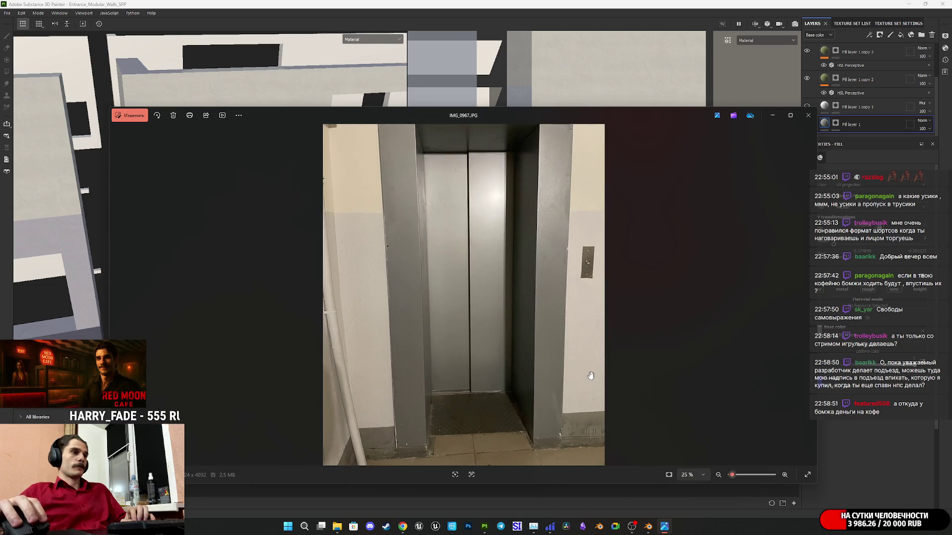
scroll(548, 388, "down", 1)
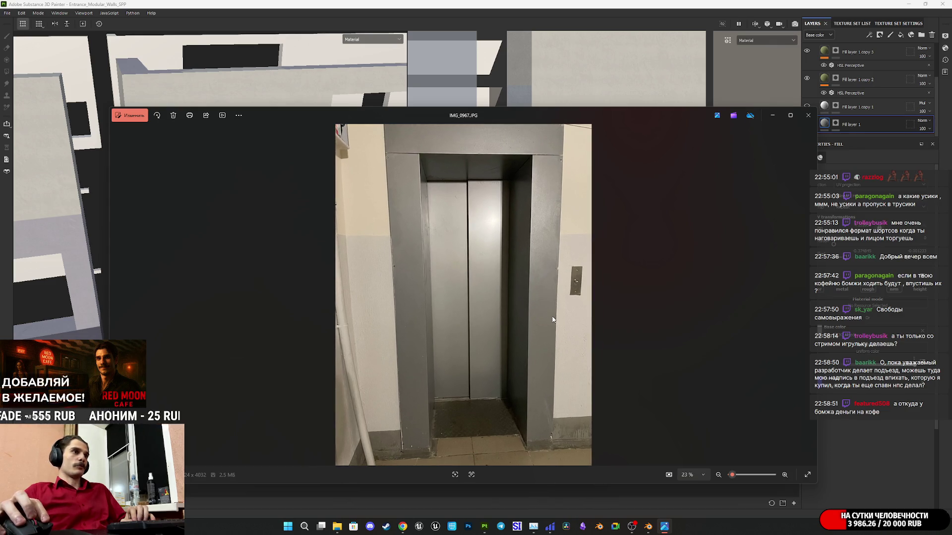
key("Left")
key("Left")
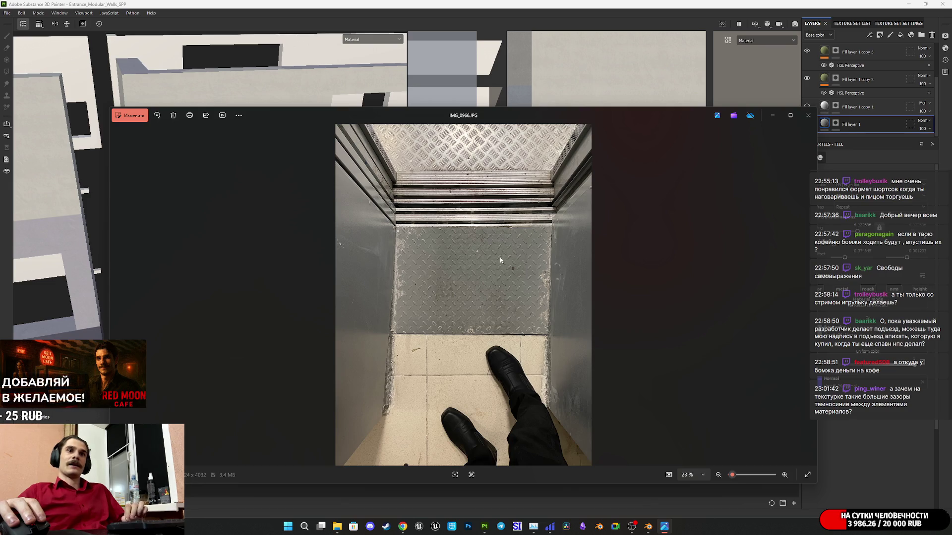
left_click(808, 115)
mouse_move(284, 247)
left_mouse_down("alt")
mouse_move(279, 272)
mouse_move(297, 242)
mouse_move(334, 273)
mouse_move(170, 245)
mouse_move(179, 287)
mouse_move(531, 266)
mouse_move(567, 278)
mouse_move(869, 261)
mouse_move(284, 304)
mouse_move(370, 296)
mouse_move(399, 255)
mouse_move(352, 276)
left_mouse_up("alt")
Step: Inspect the windowed wall, L-shaped wall, long walls and stair corner piece from several angles
mouse_move(353, 276)
middle_mouse_down("alt")
mouse_move(85, 307)
mouse_move(239, 299)
middle_mouse_up("alt")
mouse_move(239, 299)
left_mouse_down("alt")
mouse_move(56, 305)
mouse_move(427, 304)
mouse_move(194, 308)
mouse_move(245, 291)
mouse_move(240, 276)
mouse_move(208, 287)
mouse_move(200, 323)
mouse_move(231, 228)
mouse_move(244, 251)
mouse_move(221, 272)
left_mouse_up("alt")
mouse_move(222, 271)
middle_mouse_down("alt")
mouse_move(315, 270)
mouse_move(211, 298)
middle_mouse_up("alt")
mouse_move(210, 298)
left_mouse_down("alt")
mouse_move(253, 270)
mouse_move(250, 316)
left_mouse_up("alt")
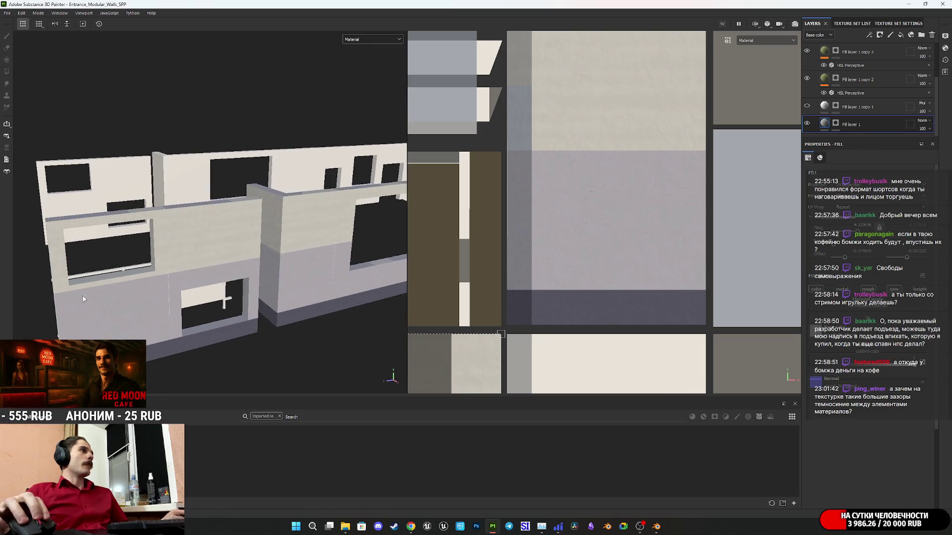
mouse_move(250, 315)
right_mouse_down("alt")
mouse_move(299, 315)
mouse_move(226, 280)
right_mouse_up("alt")
mouse_move(226, 279)
middle_mouse_down("alt")
mouse_move(40, 260)
mouse_move(62, 265)
mouse_move(94, 219)
mouse_move(177, 232)
middle_mouse_up("alt")
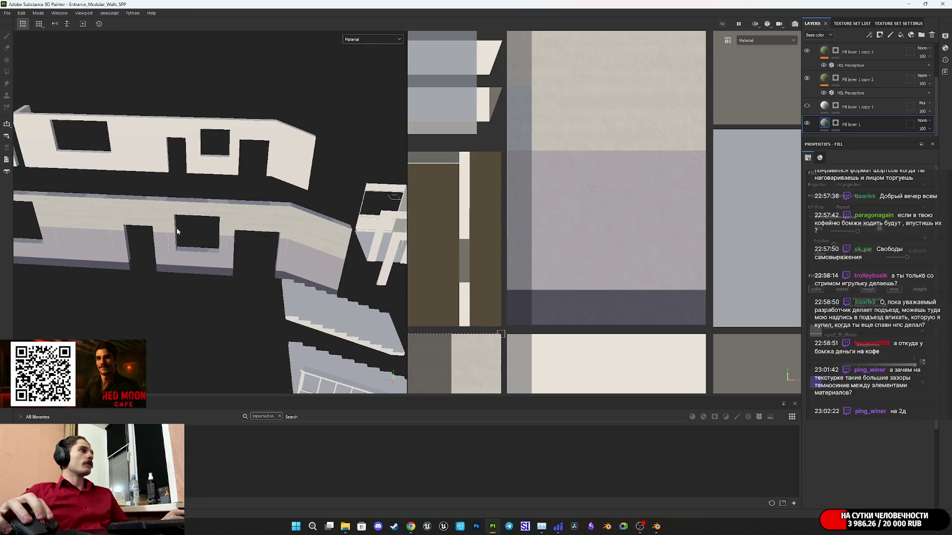
Step: Frame the wall modules from the front, then bring up Entrance_Modular_Walls.blend in Blender
mouse_move(295, 240)
left_mouse_down("alt")
mouse_move(240, 225)
mouse_move(188, 248)
left_mouse_up("alt")
mouse_move(498, 248)
left_mouse_down("alt")
mouse_move(491, 258)
mouse_move(622, 266)
mouse_move(579, 287)
left_mouse_up("alt")
middle_click_drag(579, 287, 590, 276, "alt")
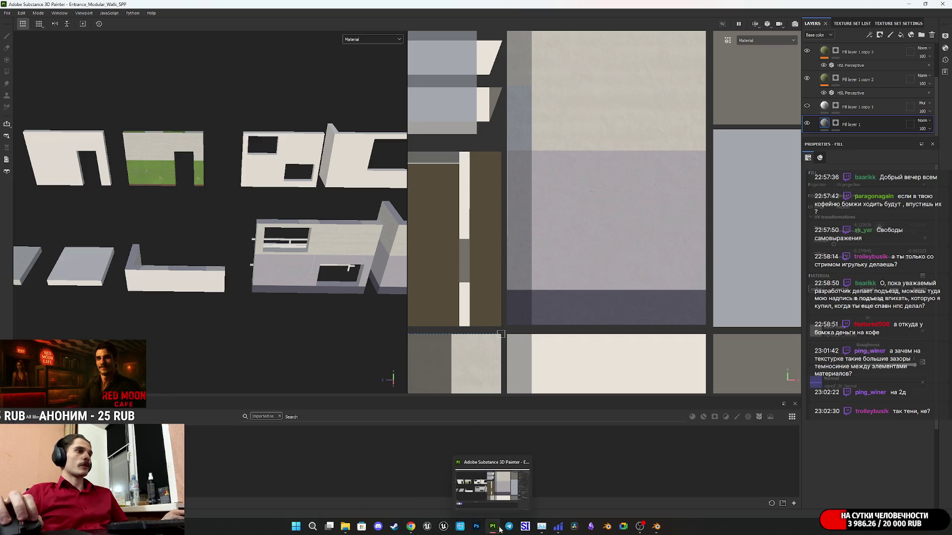
left_click(660, 530)
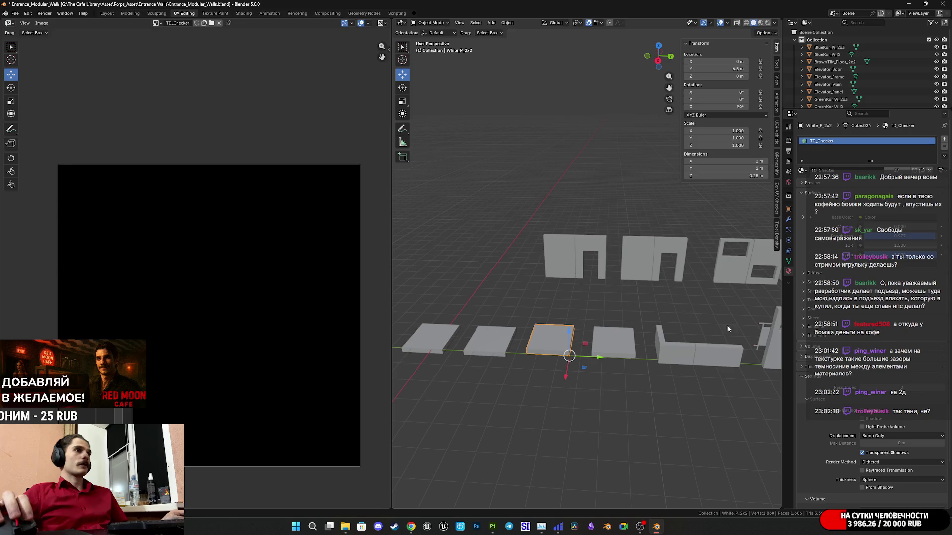
middle_click_drag(733, 324, 507, 326, "shift")
left_click(618, 366)
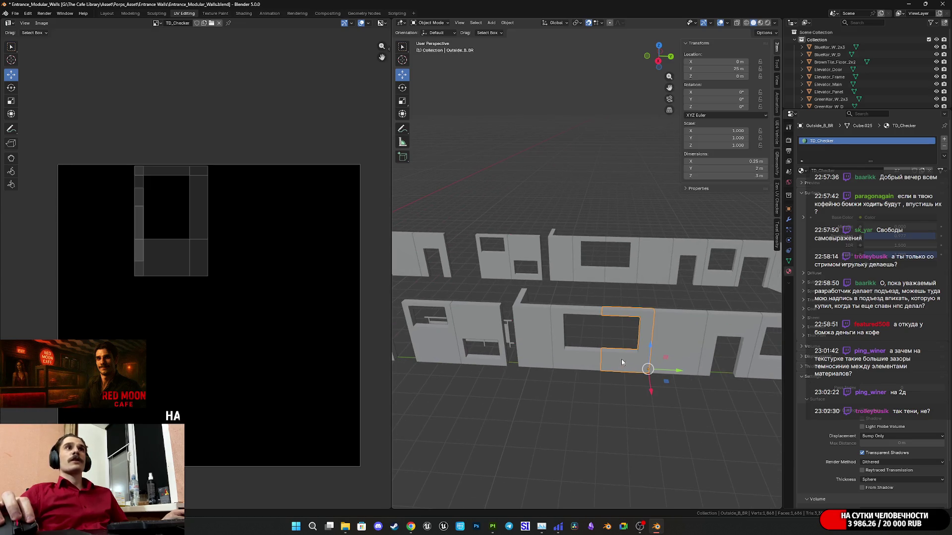
left_click(657, 266)
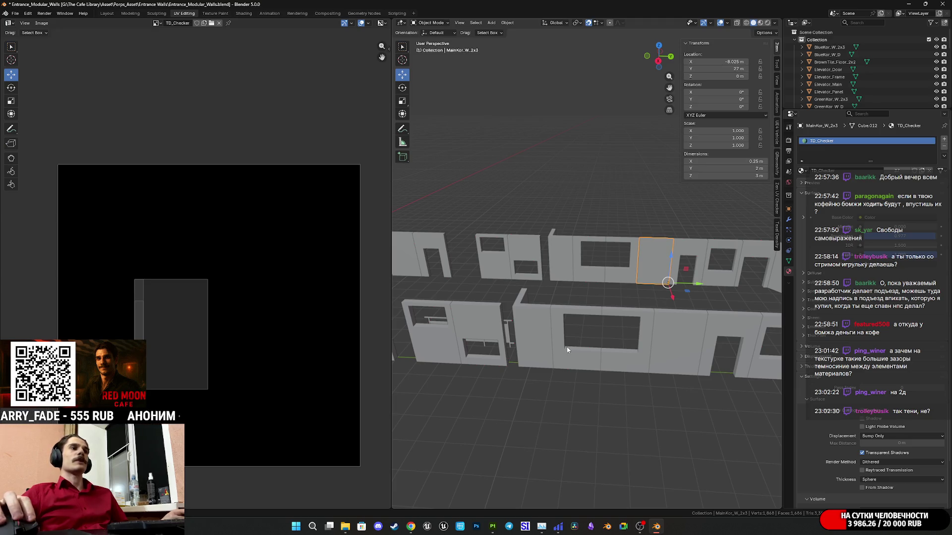
mouse_move(706, 329)
middle_mouse_down()
mouse_move(632, 319)
mouse_move(658, 340)
mouse_move(602, 333)
mouse_move(664, 337)
mouse_move(646, 341)
middle_mouse_up()
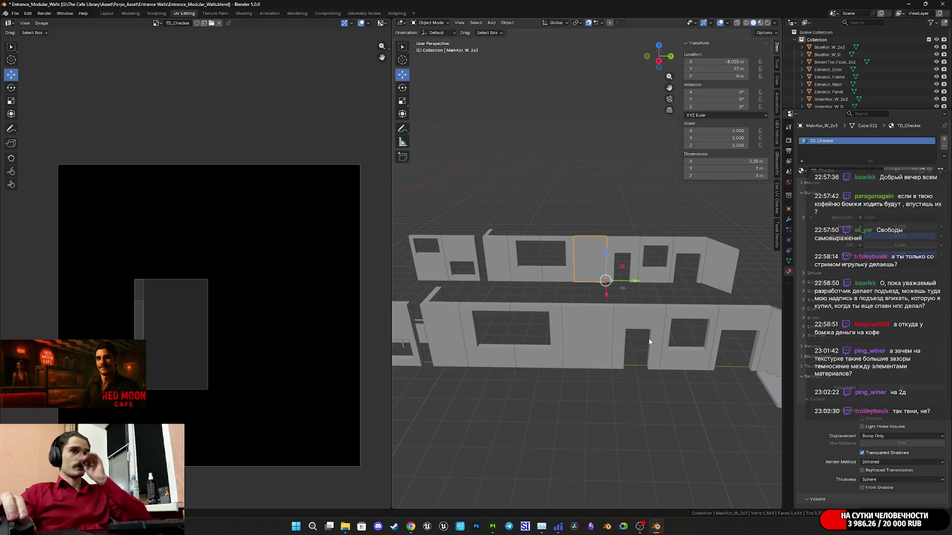
scroll(649, 341, "up", 1)
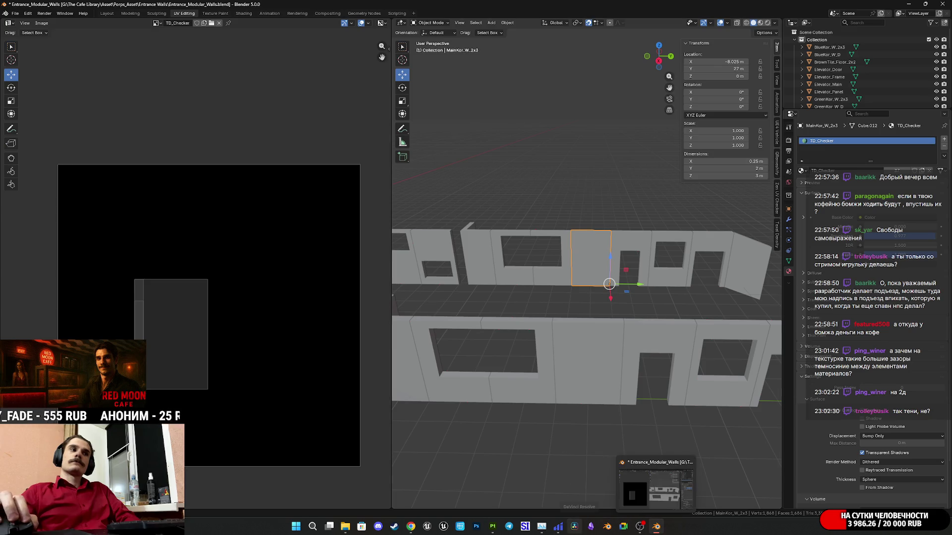
left_click(493, 527)
Step: Zoom and pan the 3D view to inspect the walls from the front
scroll(328, 248, "up", 4)
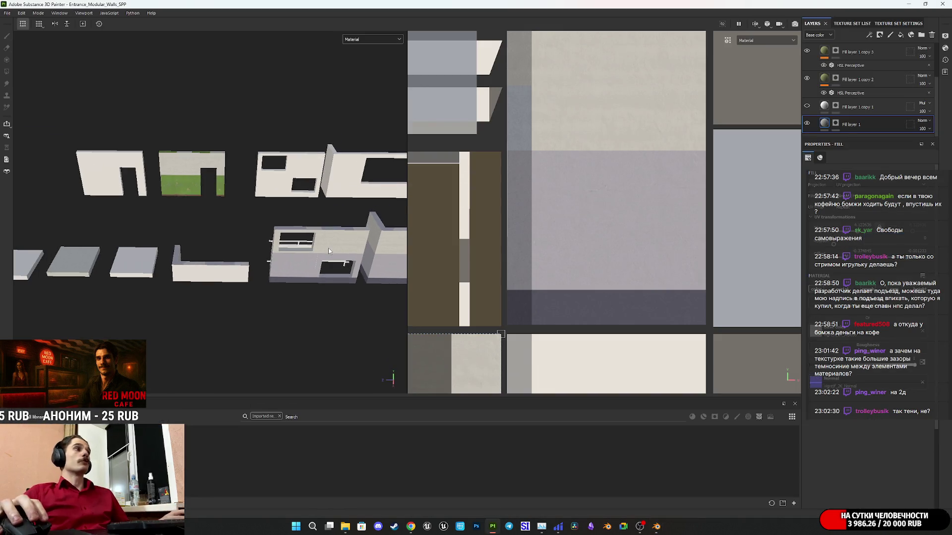
scroll(665, 276, "up", 2)
scroll(665, 276, "down", 3)
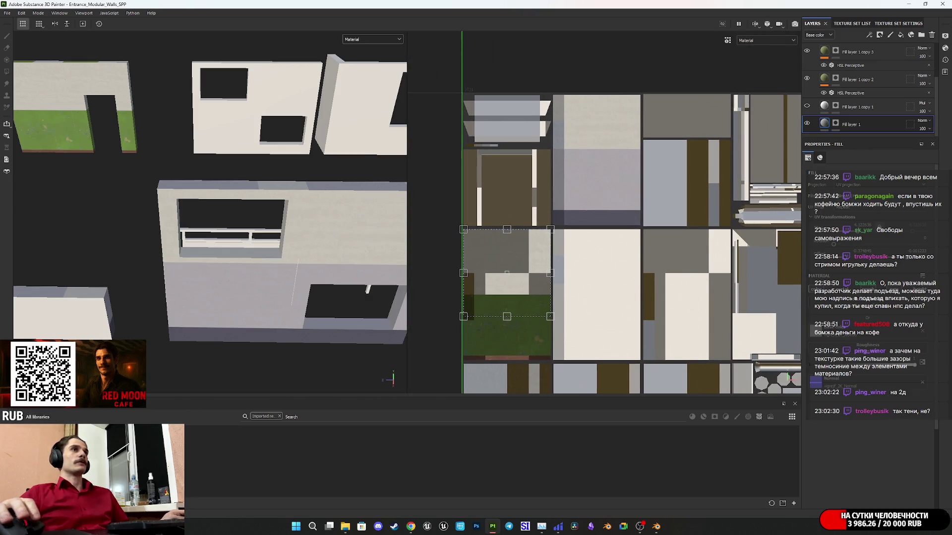
scroll(278, 262, "down", 2)
mouse_move(278, 263)
middle_mouse_down()
mouse_move(208, 267)
mouse_move(566, 270)
mouse_move(426, 261)
middle_mouse_up()
scroll(98, 305, "up", 2)
mouse_move(343, 259)
left_mouse_down("alt")
mouse_move(312, 299)
mouse_move(257, 234)
mouse_move(277, 229)
mouse_move(296, 250)
left_mouse_up("alt")
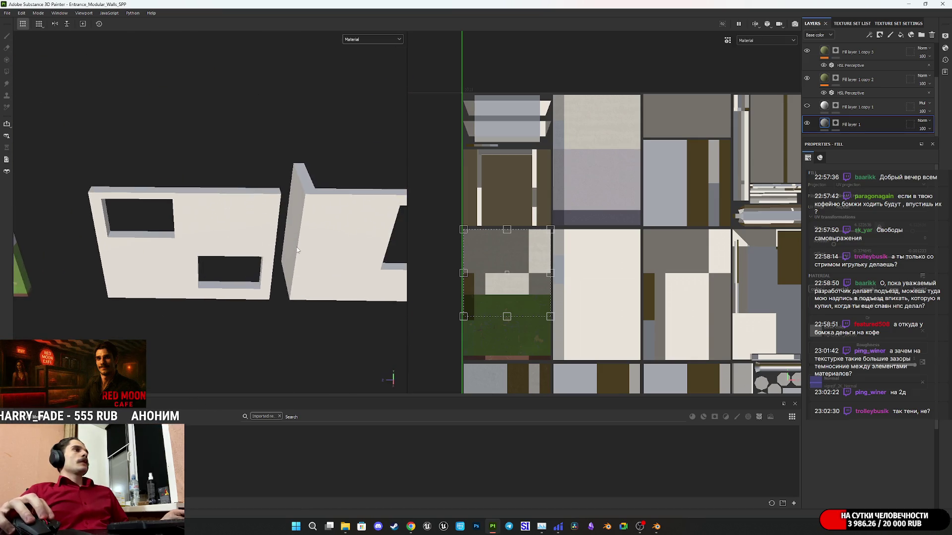
scroll(334, 256, "up", 2)
Step: Bring the Quixel Megascans Purchased materials page in Chrome to the front
mouse_move(412, 532)
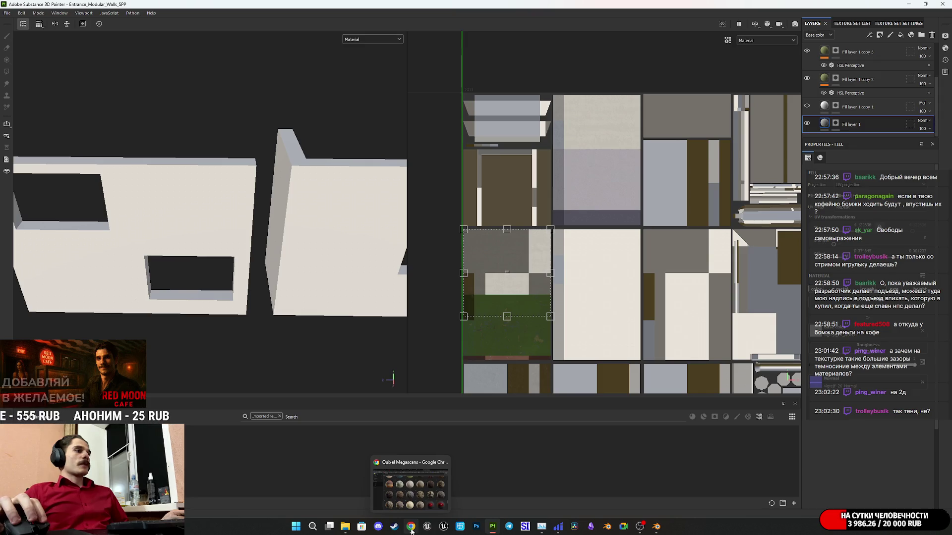
left_click(405, 505)
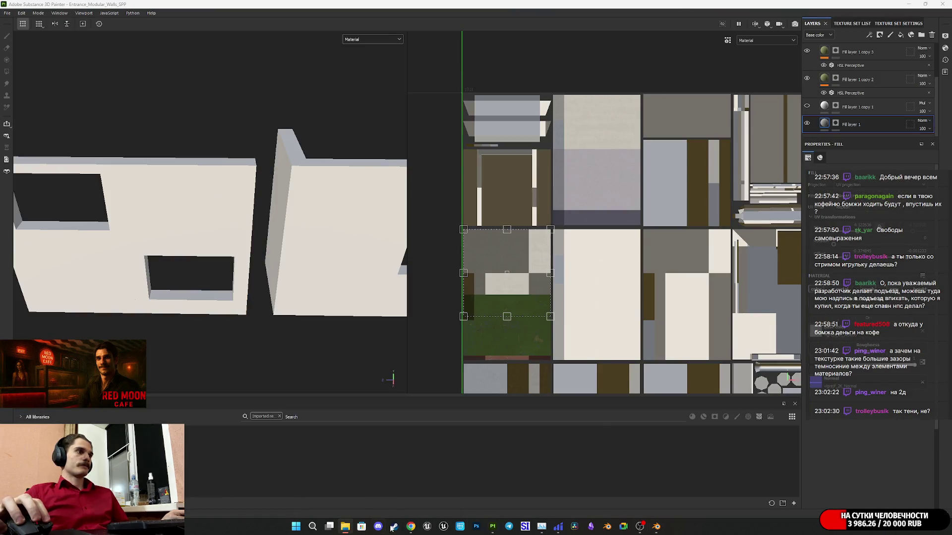
left_click(411, 526)
scroll(537, 350, "up", 3)
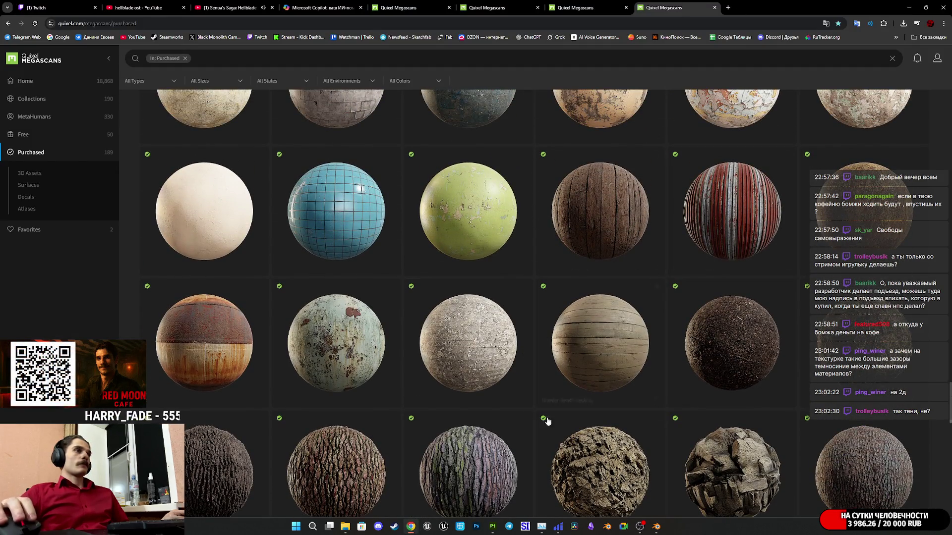
Step: Copy the first seamless-texture prompt, start a new Copilot chat, and close the IMG_0960.JPG viewer
left_click(322, 8)
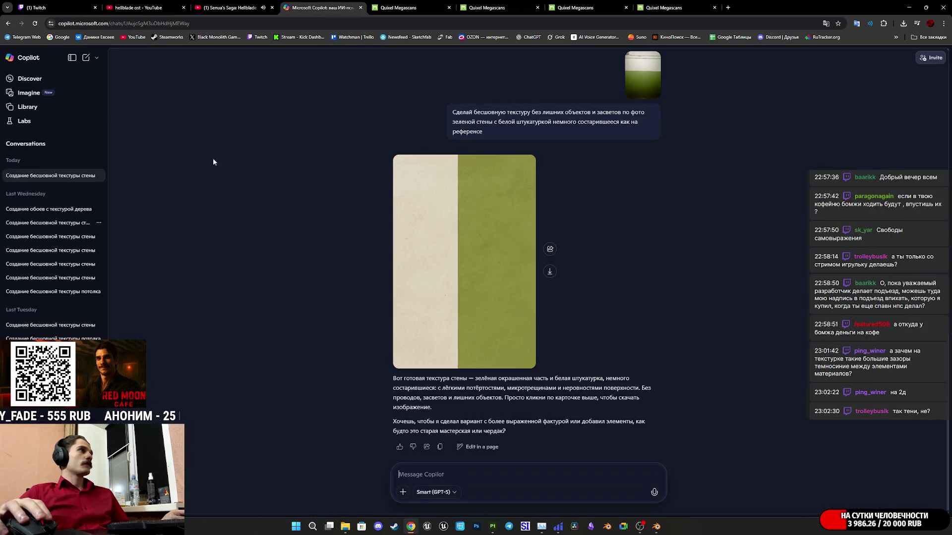
scroll(513, 111, "up", 10)
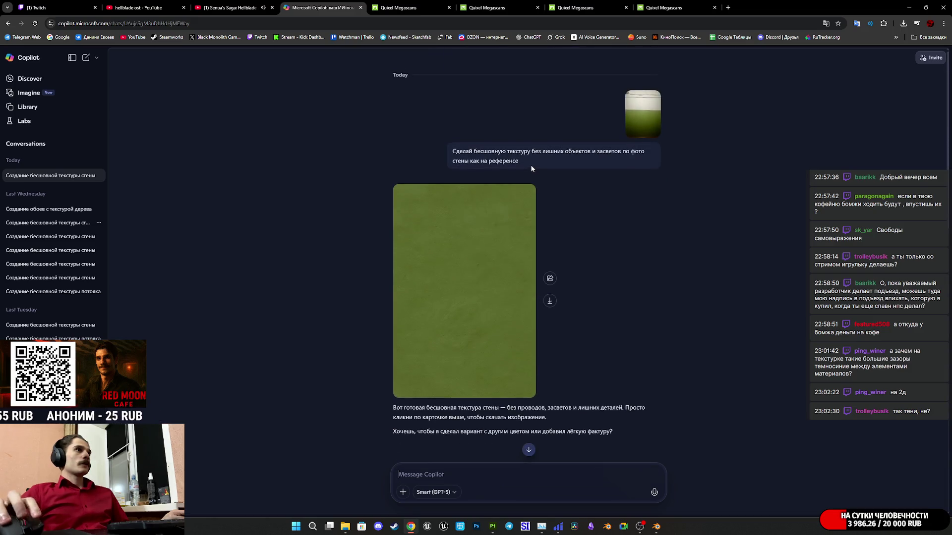
left_click_drag(528, 160, 449, 150)
key("ctrl+c")
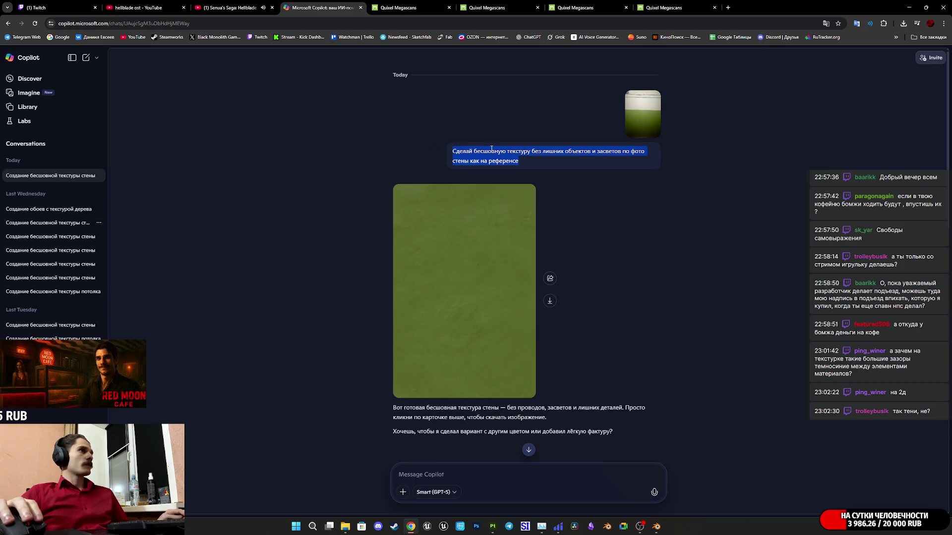
left_click(86, 64)
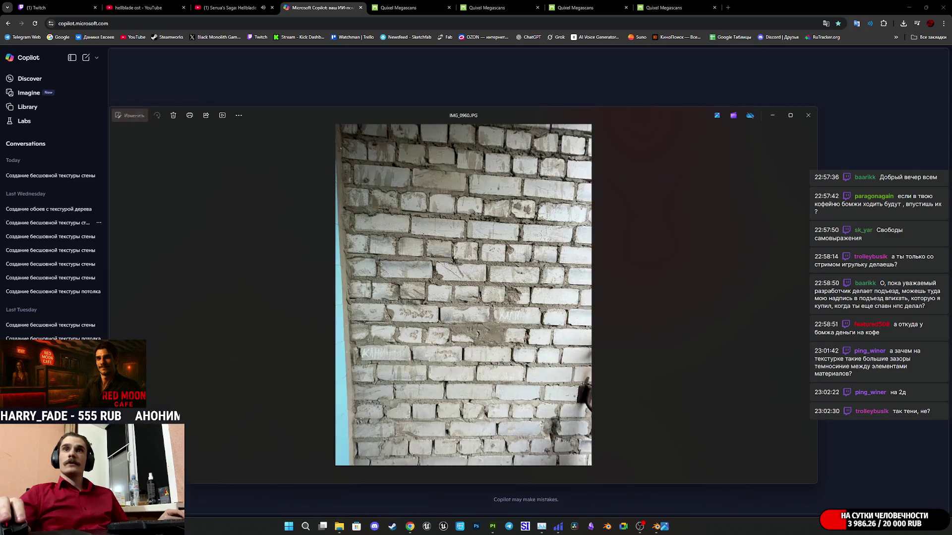
left_click(808, 115)
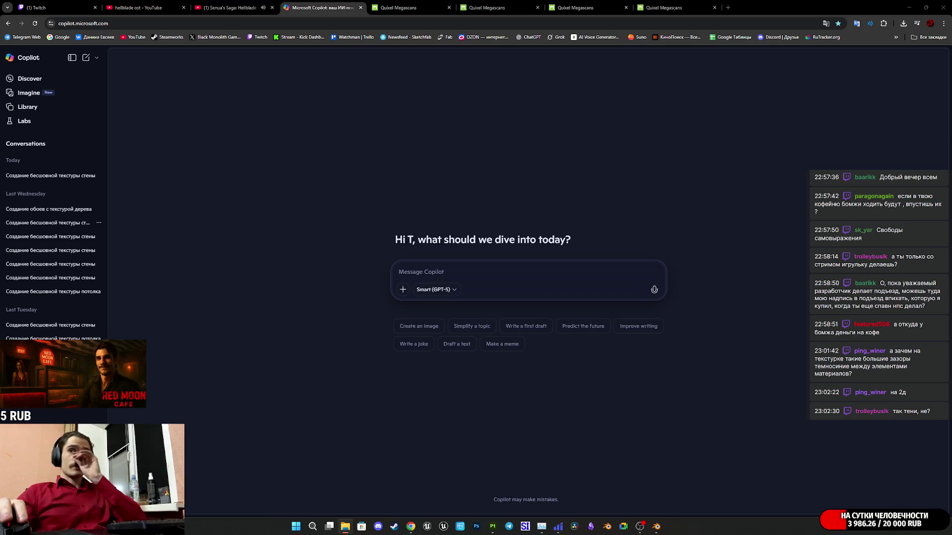
Step: Attach the wall photo, paste the saved prompt with 'плитки немного состаревшееся' added, and send it
mouse_move(0, 271)
left_mouse_down()
mouse_move(510, 271)
mouse_move(490, 268)
left_mouse_up()
key("ctrl+v")
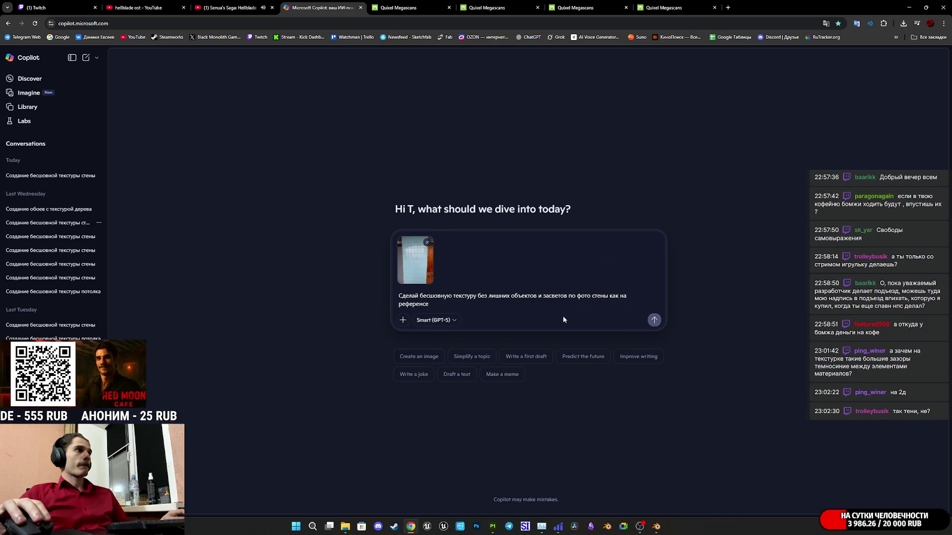
left_click(608, 298)
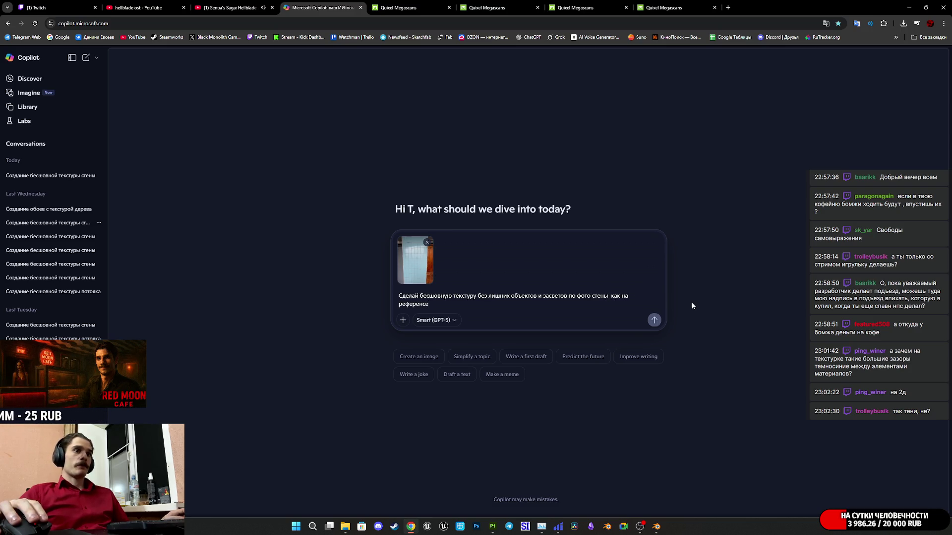
type("или")
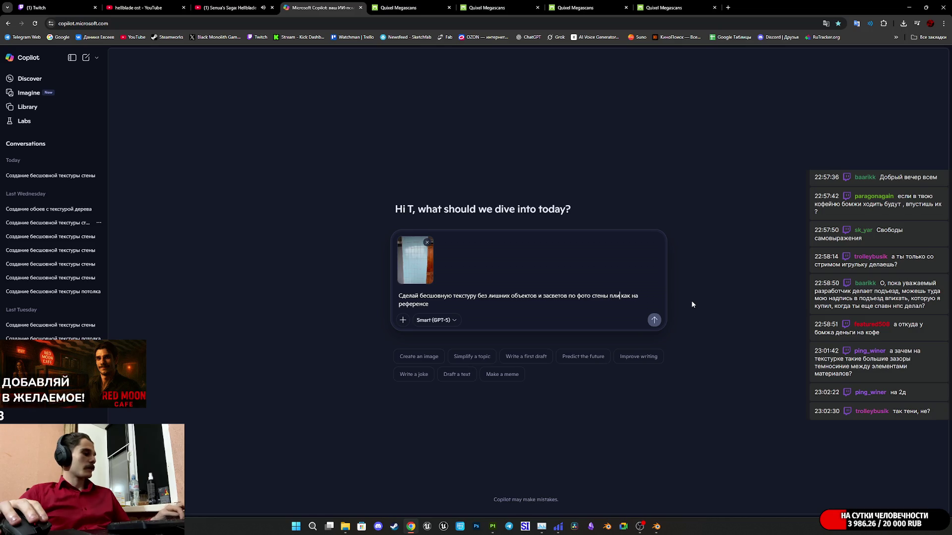
type("тки")
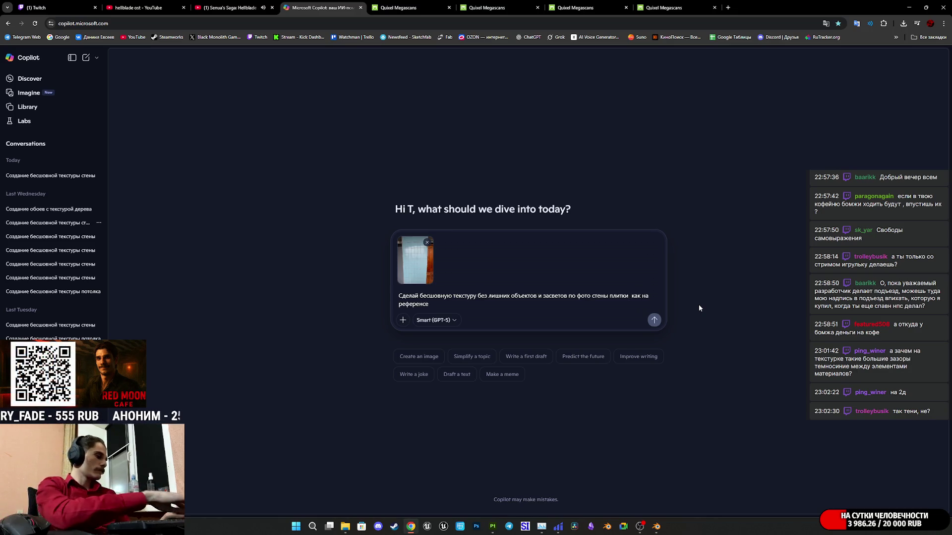
type("немного ")
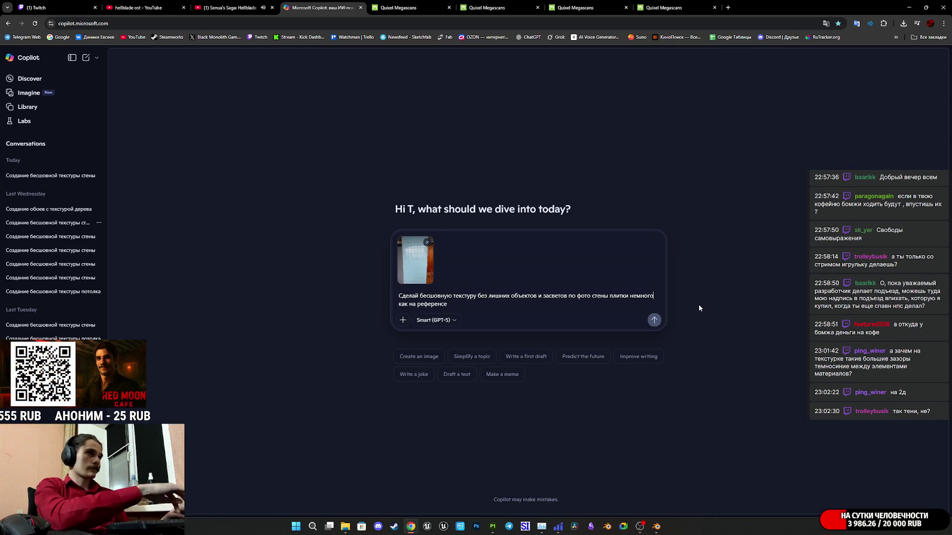
type("состаре ")
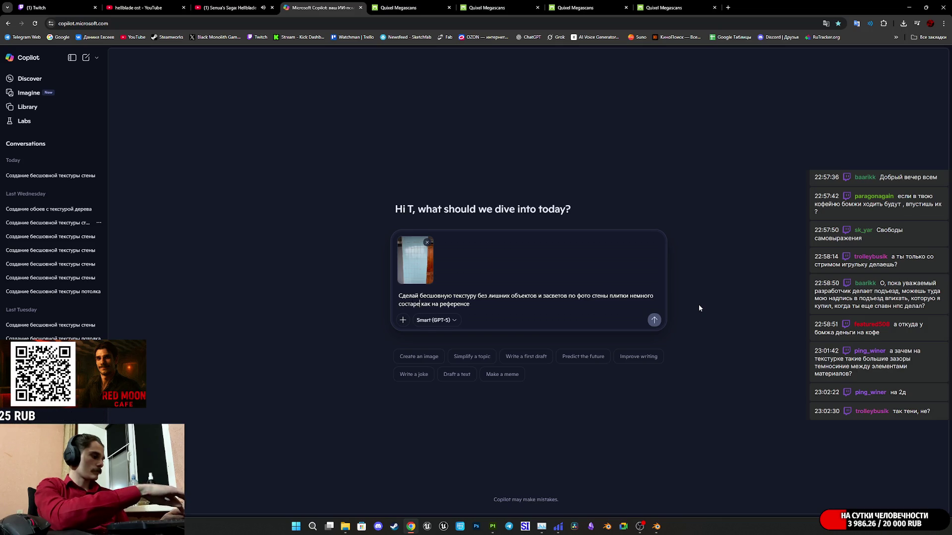
type("вшееся")
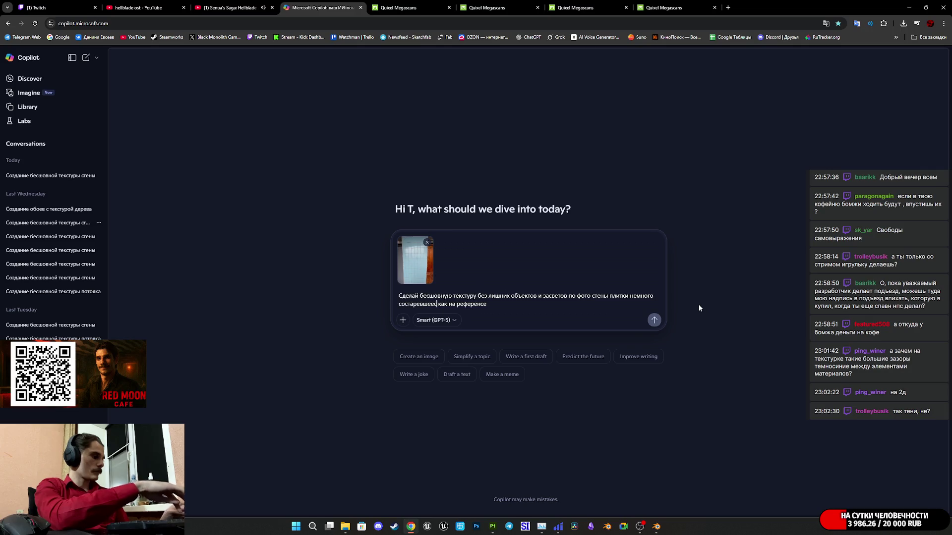
key("Return")
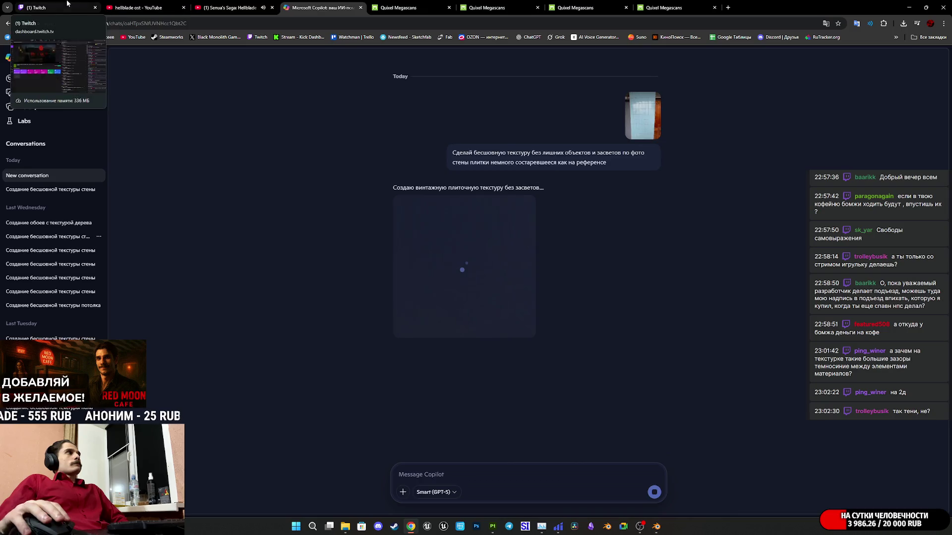
Step: Check the Twitch notifications under the Мой Twitch tab, then return to the Copilot chat
left_click(45, 7)
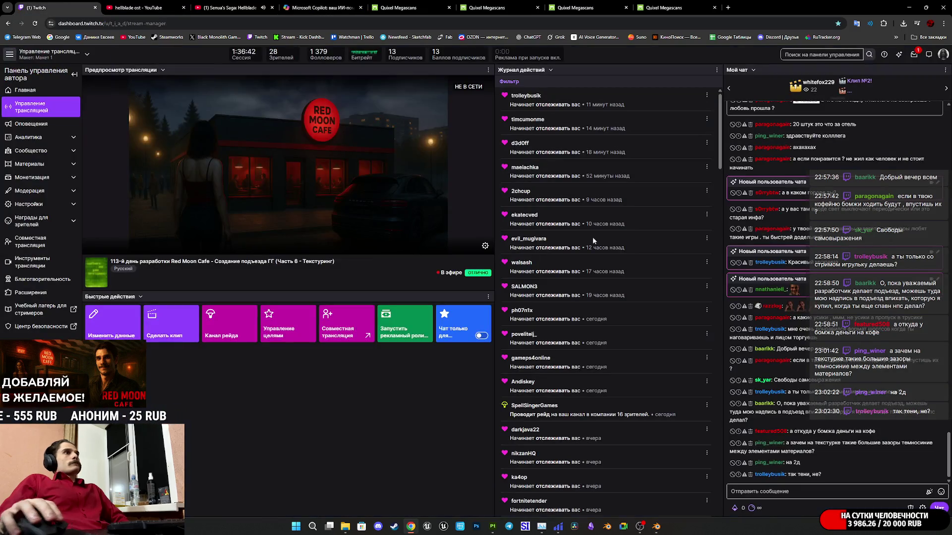
left_click(915, 56)
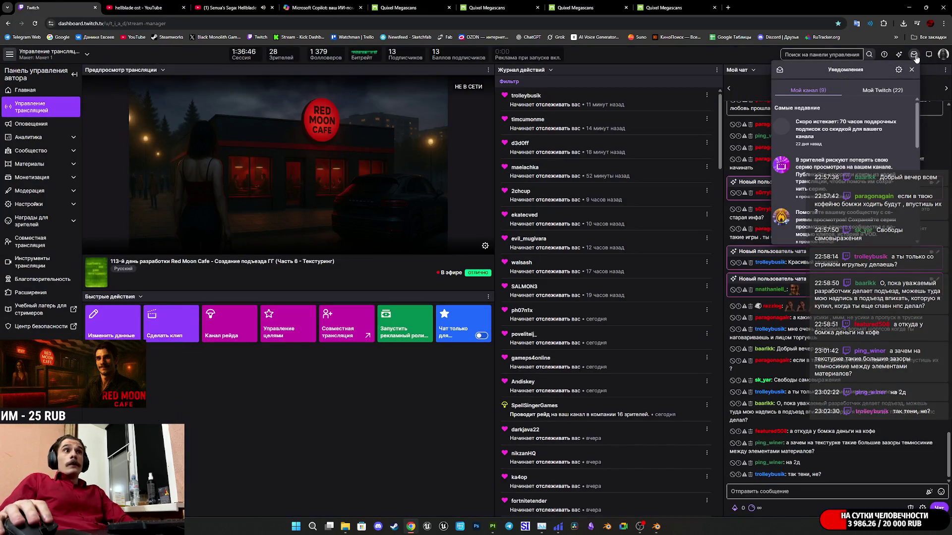
left_click(875, 93)
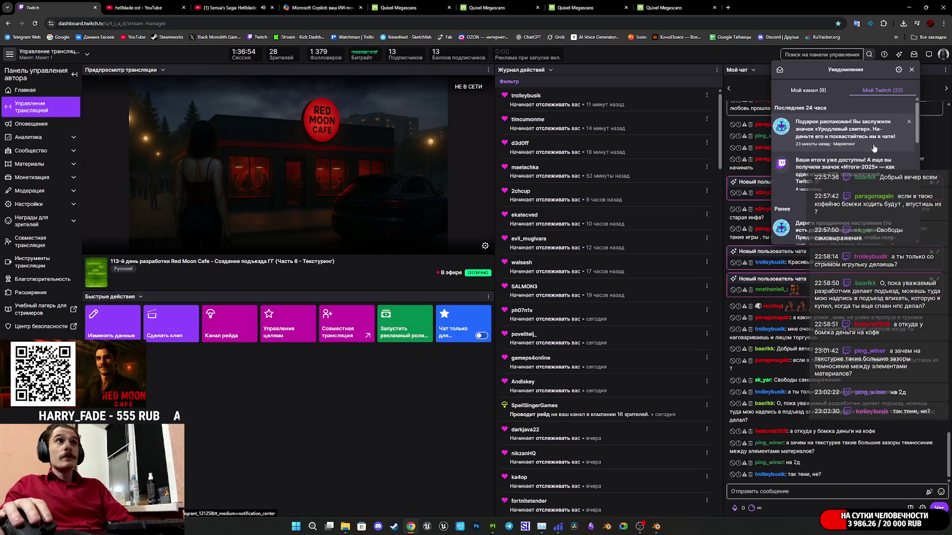
left_click(912, 69)
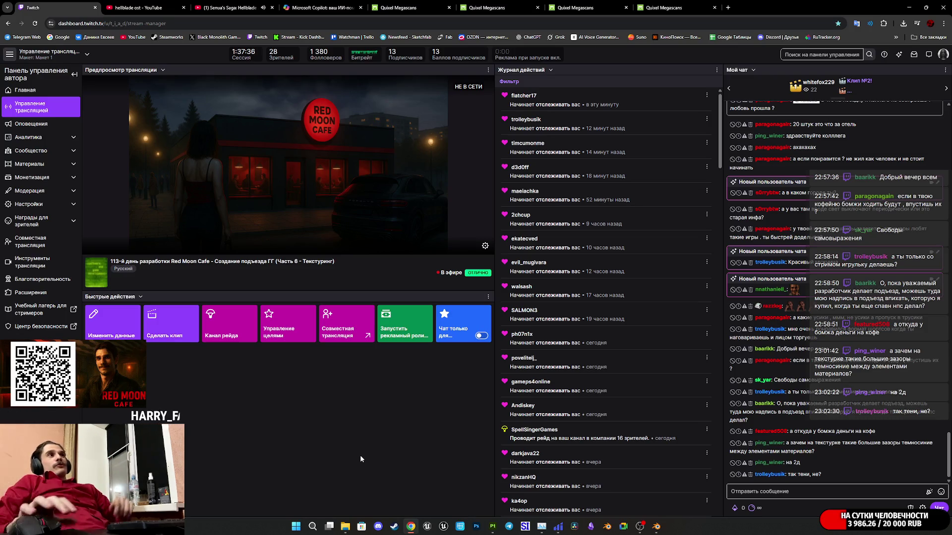
left_click(324, 4)
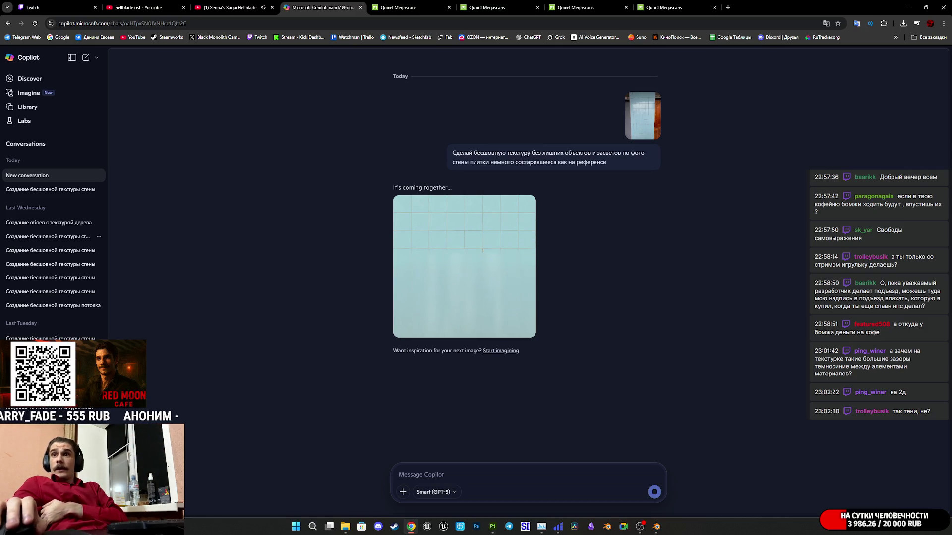
Step: Close the photo viewer and enlarge the generated aqua tile texture to full size
scroll(447, 312, "up", 2)
scroll(475, 314, "down", 3)
scroll(487, 315, "up", 1)
left_click(809, 115)
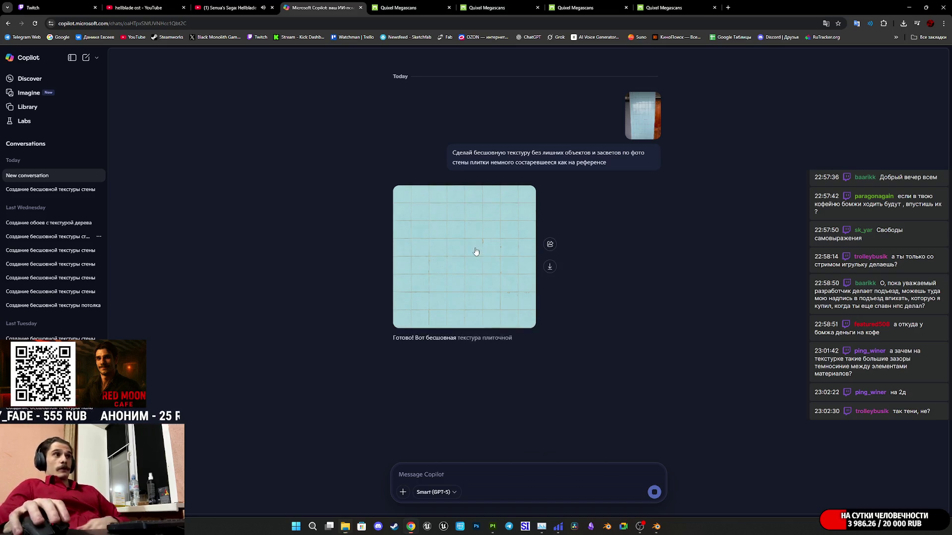
left_click(479, 250)
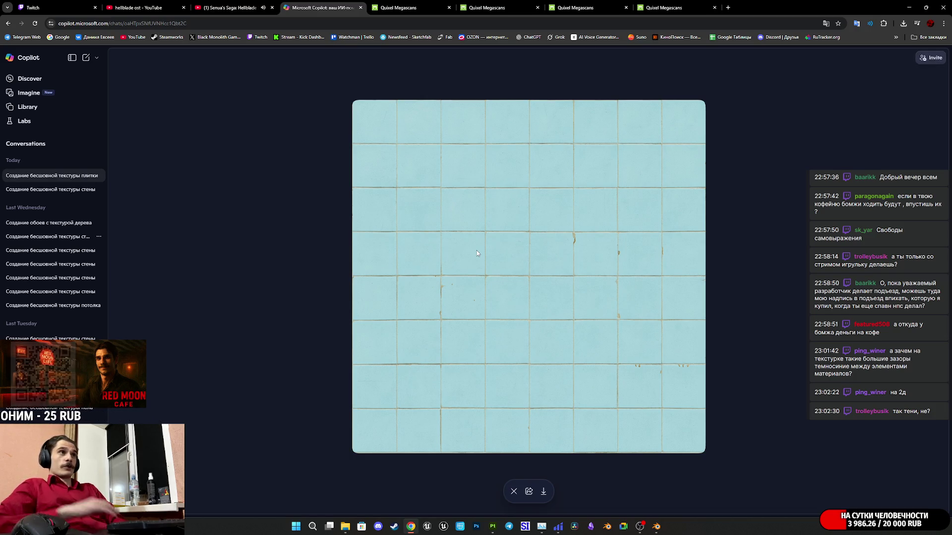
Step: Open the Seamless texture check bookmark in a new tab and drop the tile image into it
left_click(896, 37)
scroll(827, 505, "down", 5)
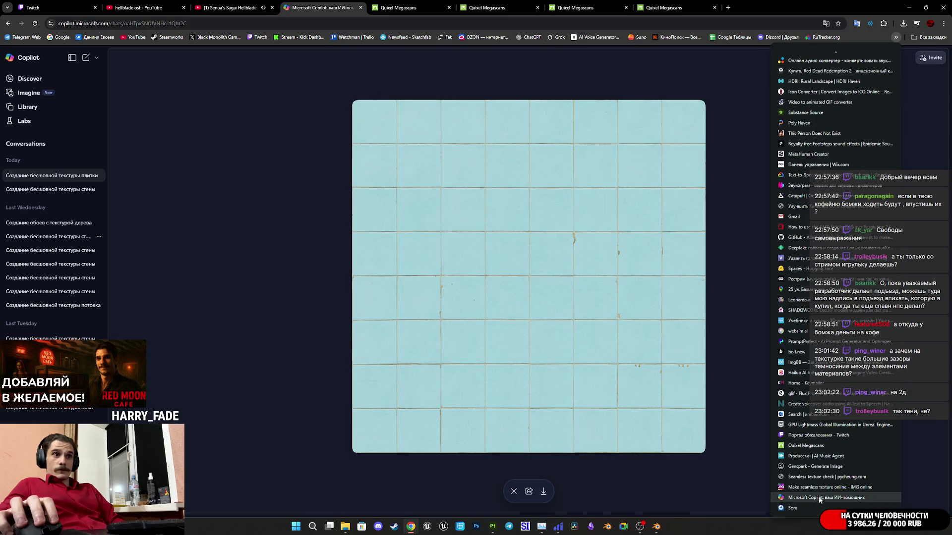
middle_click(826, 478)
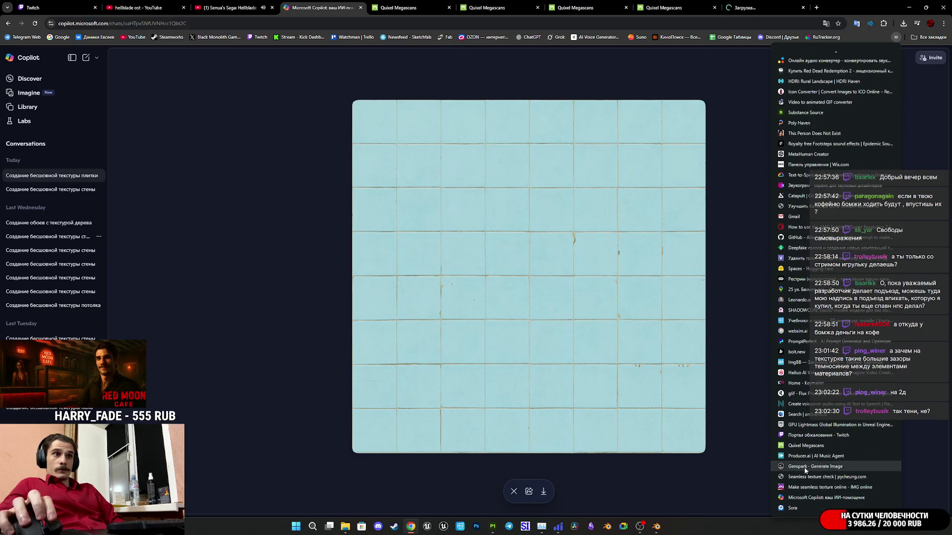
left_click(696, 20)
mouse_move(696, 20)
left_mouse_down()
mouse_move(751, 15)
mouse_move(614, 161)
mouse_move(523, 403)
left_mouse_up()
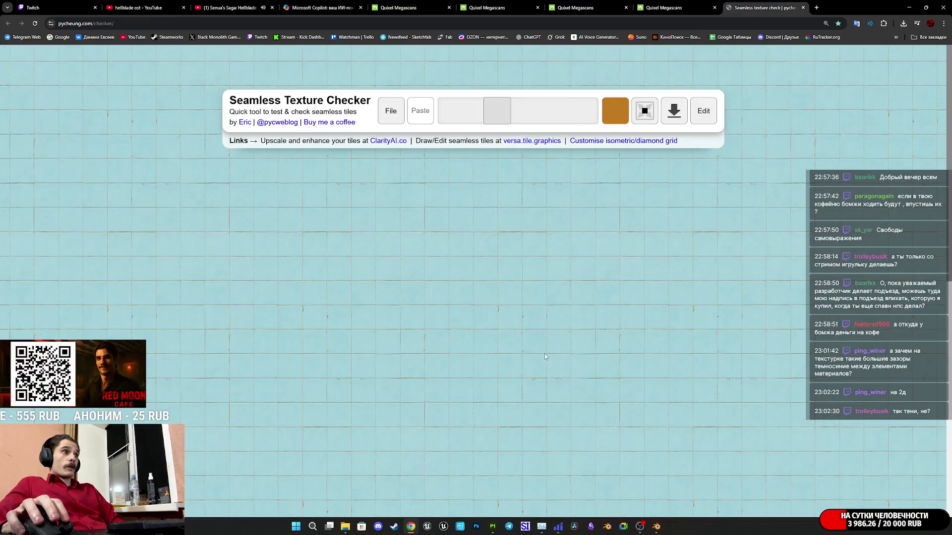
Step: Hide the checker controls to inspect the tiling, then close the Seamless Texture Checker tab
left_click(409, 349)
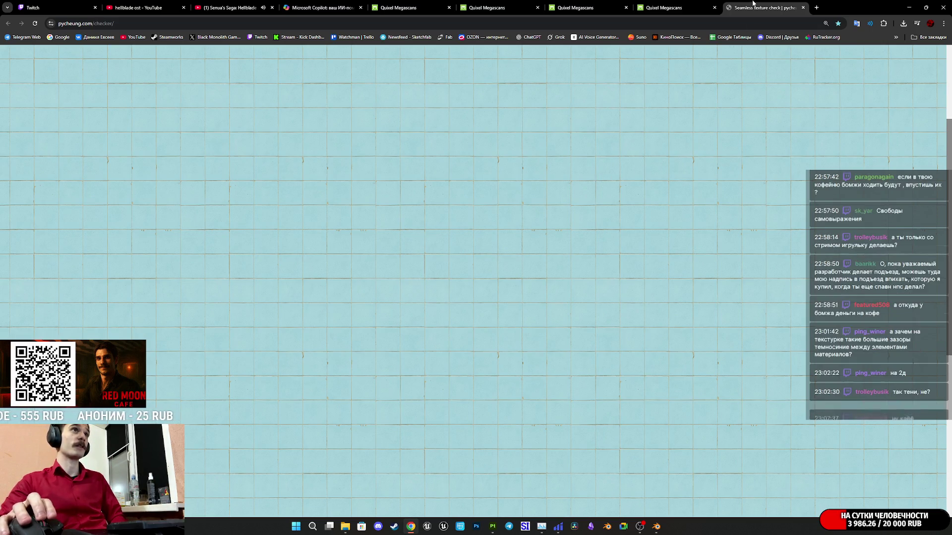
middle_click(752, 3)
left_click(585, 7)
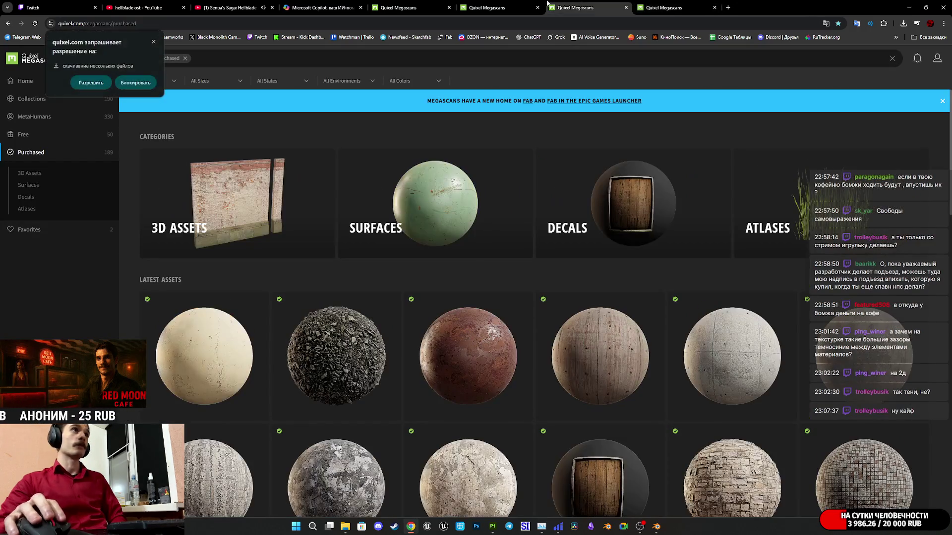
Step: Save the Copilot tile image as a PNG into Downloads\EMW_Mats
left_click(496, 7)
left_click(412, 8)
left_click(305, 9)
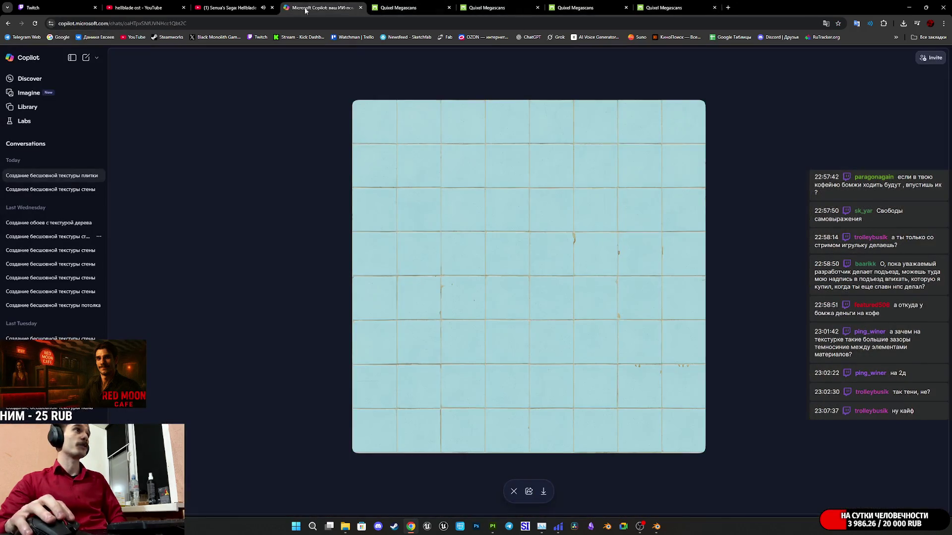
right_click(563, 303)
left_click(617, 324)
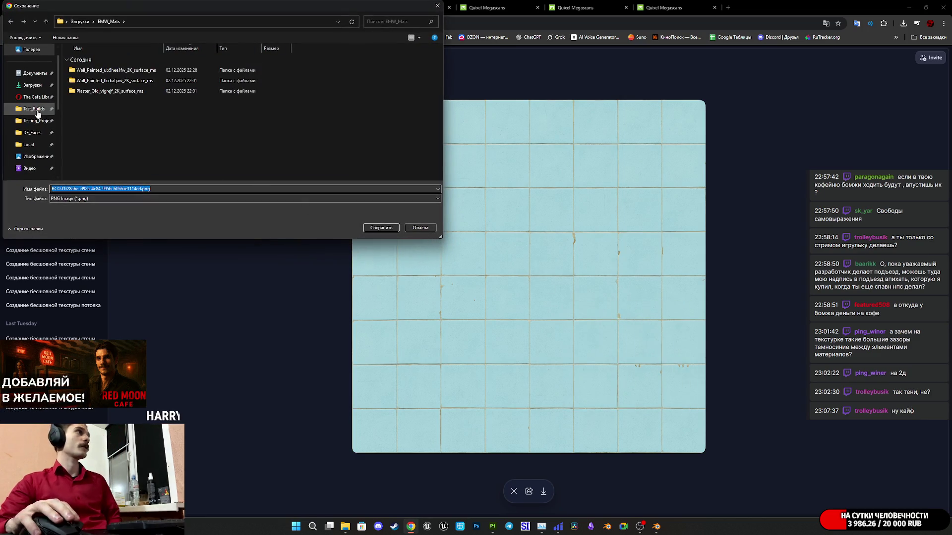
scroll(30, 132, "up", 1)
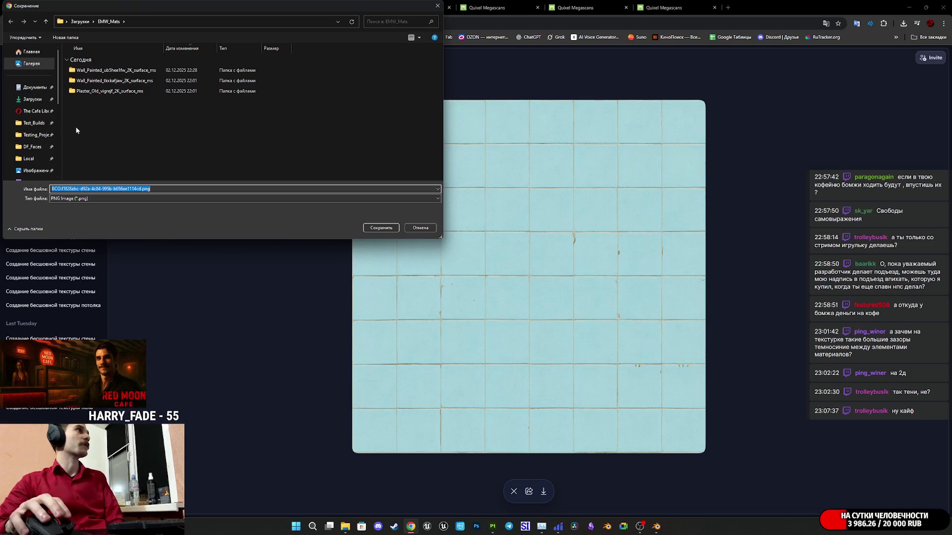
left_click(375, 227)
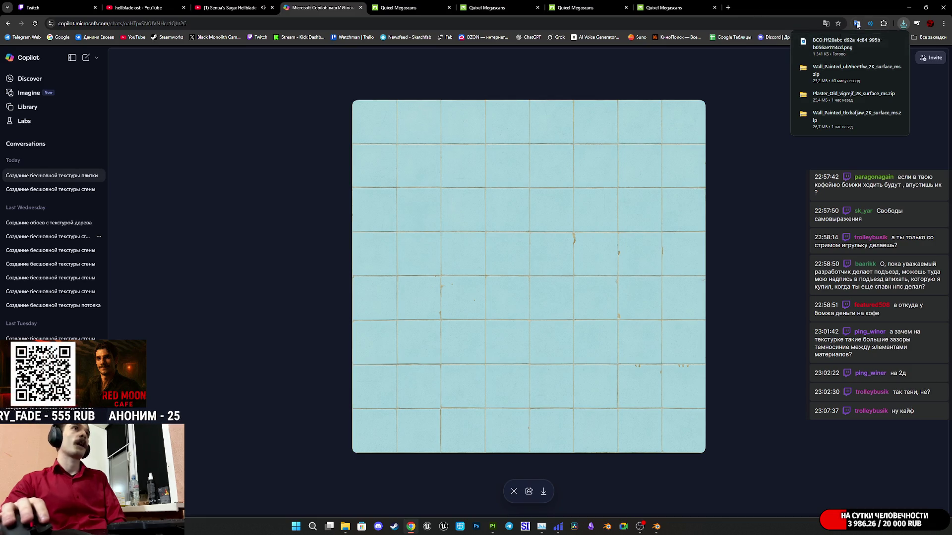
Step: Open the NormalMap-Online bookmark from the bookmarks overflow menu
left_click(931, 38)
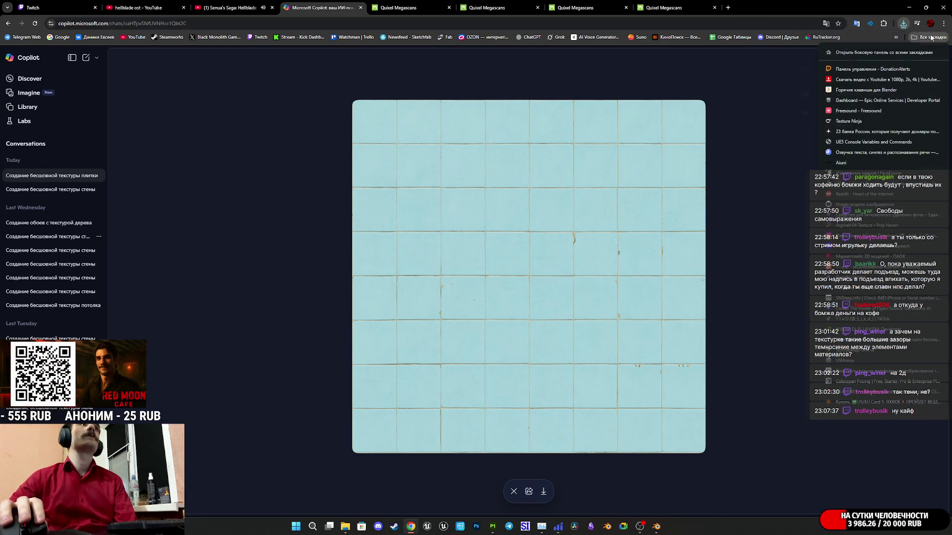
left_click(896, 37)
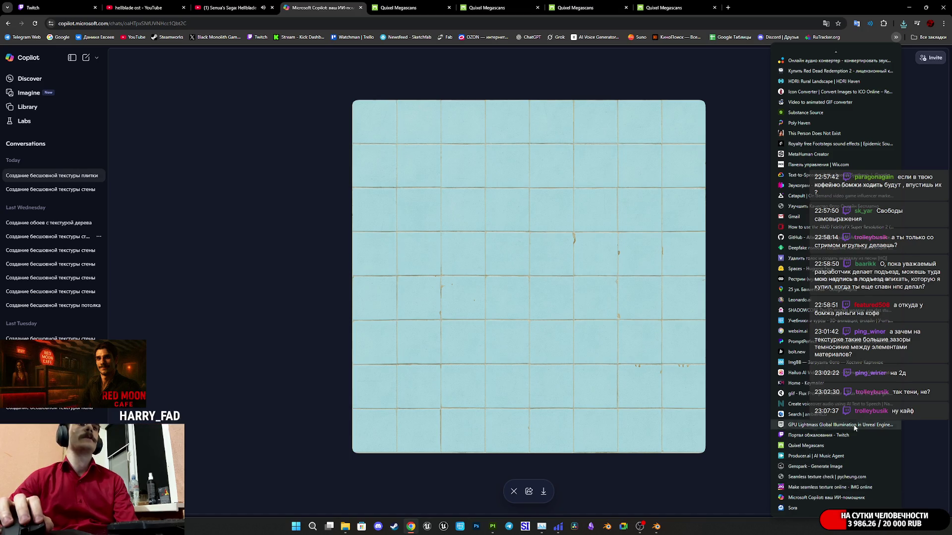
mouse_move(916, 42)
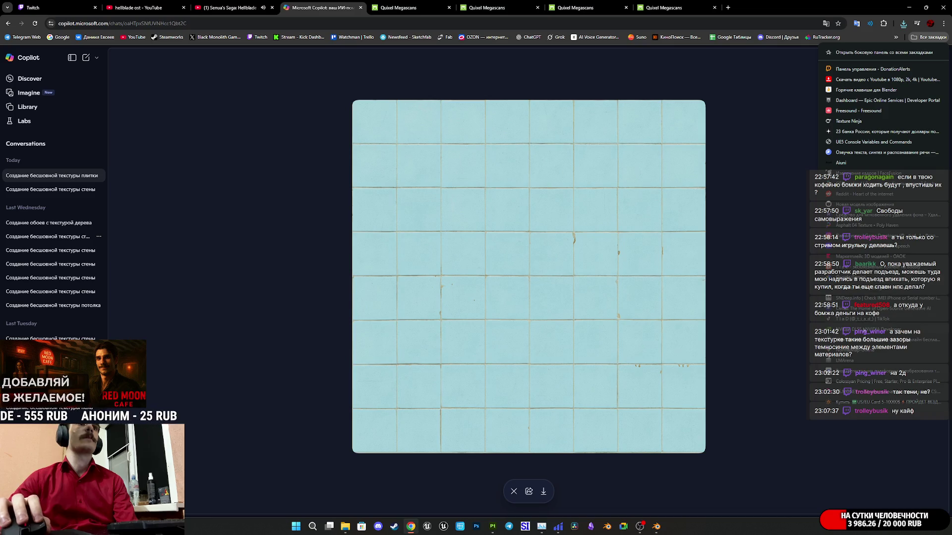
left_click(859, 353)
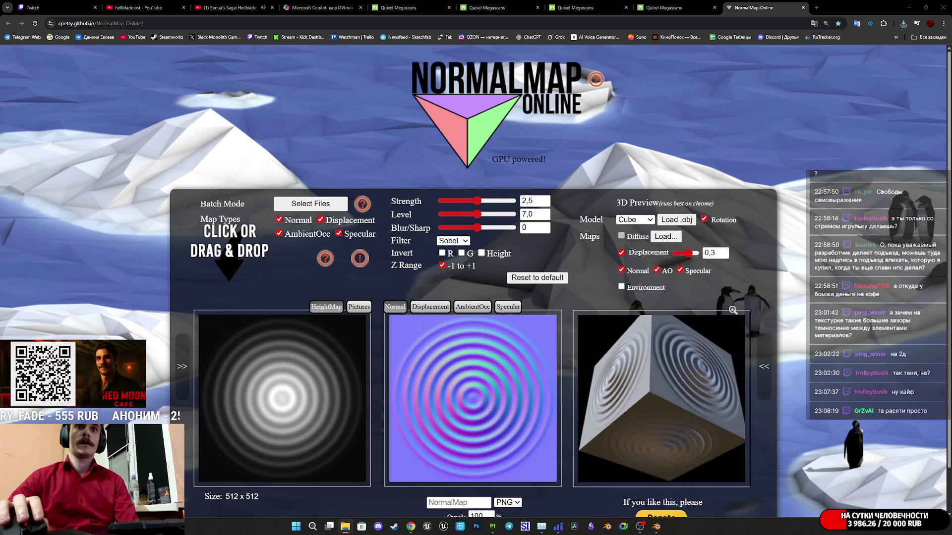
Step: Load the tile PNG as the height map, set Blur/Sharp to -2, and invert the red channel
left_click_drag(0, 376, 394, 380)
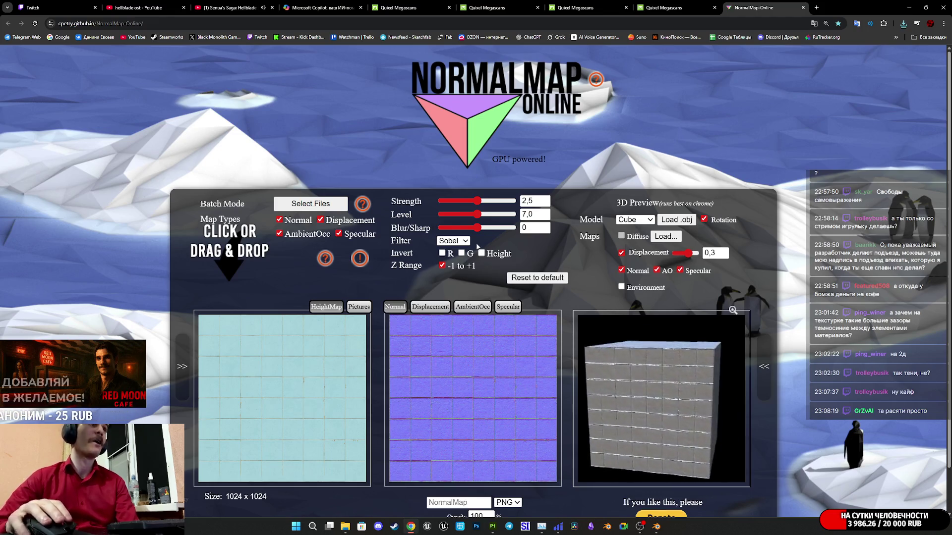
left_click_drag(478, 228, 476, 229)
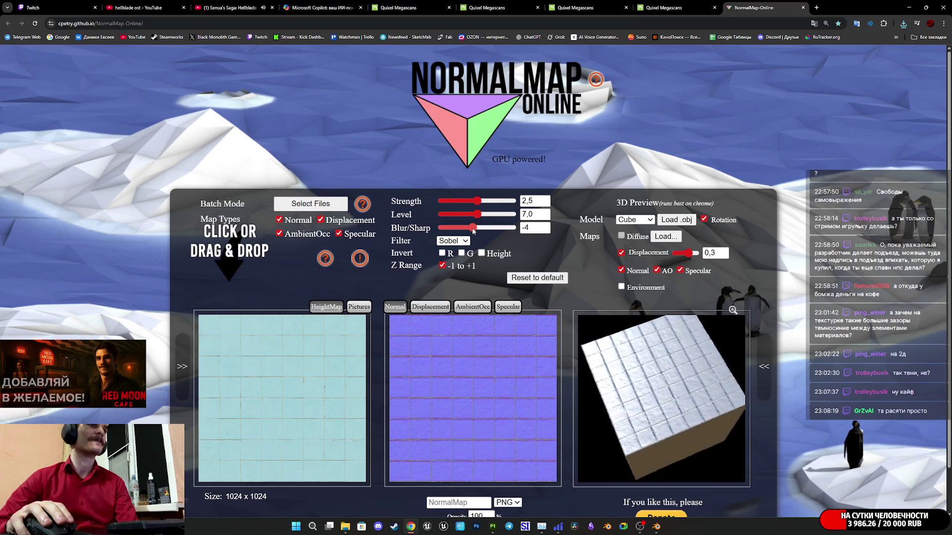
mouse_move(474, 227)
left_mouse_down()
mouse_move(454, 204)
mouse_move(495, 214)
mouse_move(456, 200)
mouse_move(465, 203)
left_mouse_up()
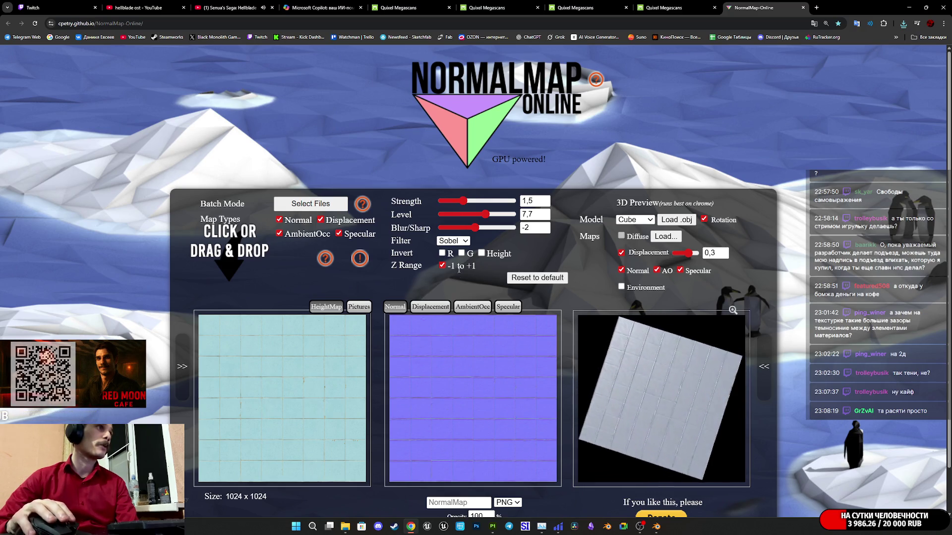
left_click(443, 253)
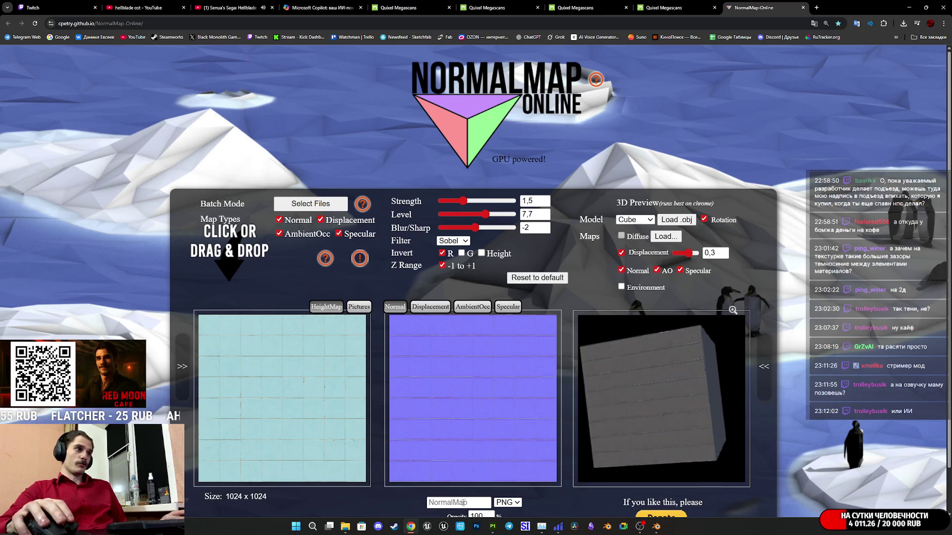
Step: Download the tile normal map and save it as BlueTile_N.png in EMW_Mats
scroll(471, 498, "down", 1)
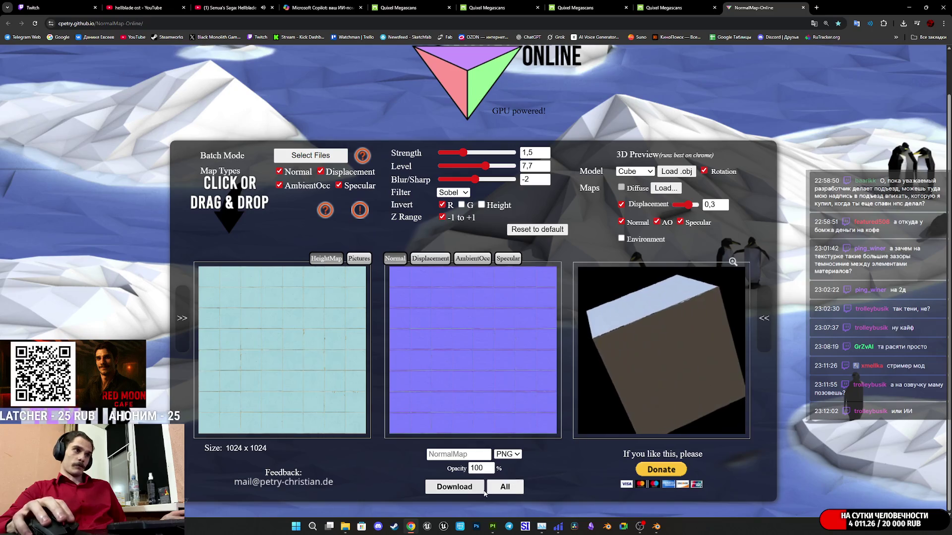
left_click(464, 488)
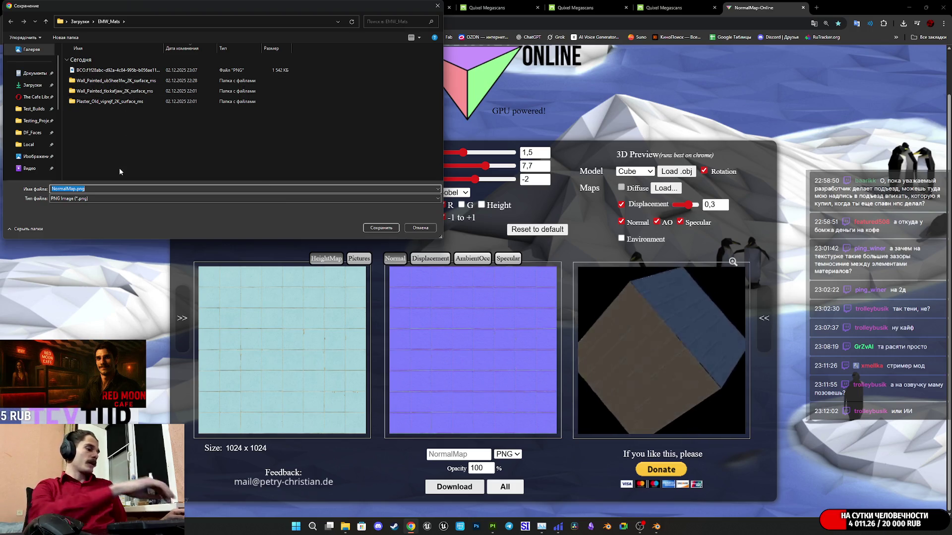
key("End")
key("Left")
key("Left")
key("Left")
key("BackSpace")
key("BackSpace")
key("BackSpace")
key("BackSpace")
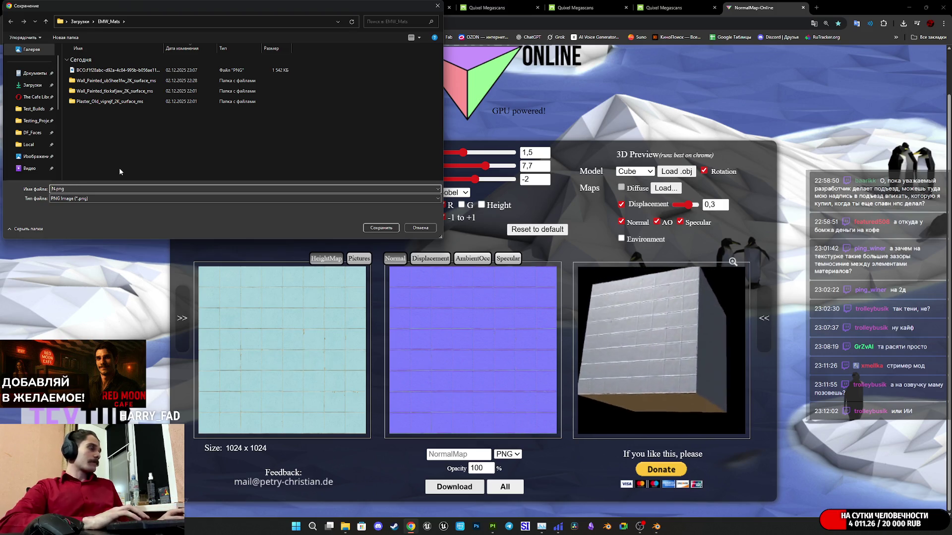
type("И")
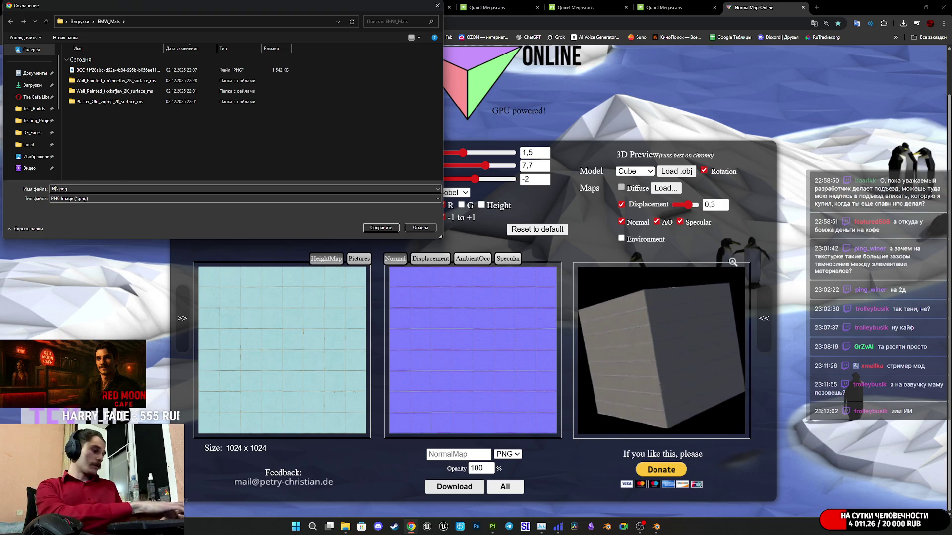
type("гу")
key("BackSpace")
key("BackSpace")
key("BackSpace")
type("B")
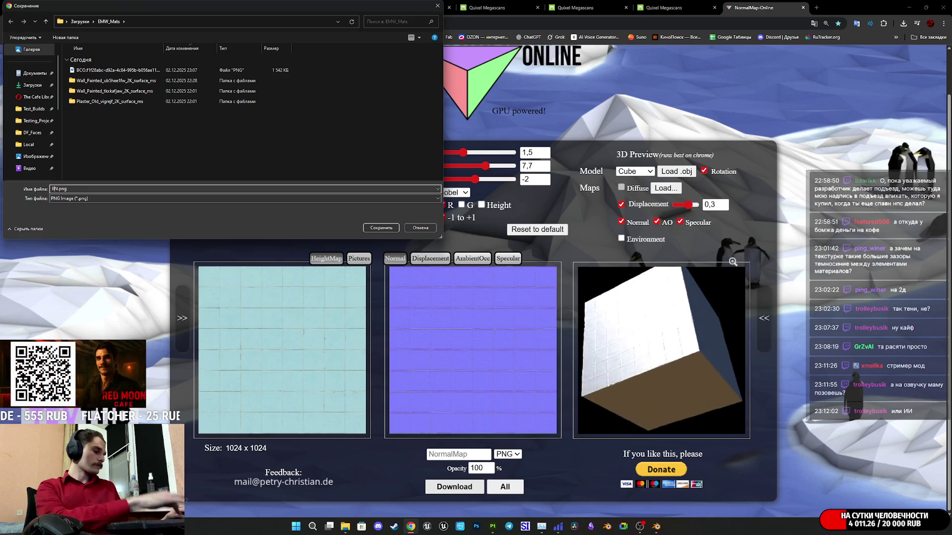
type("lueT")
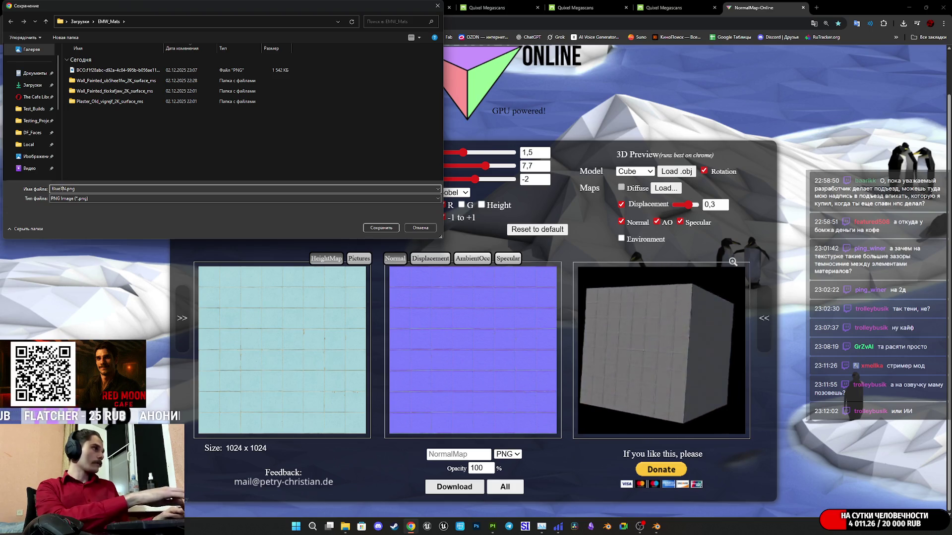
type("ile_")
key("Return")
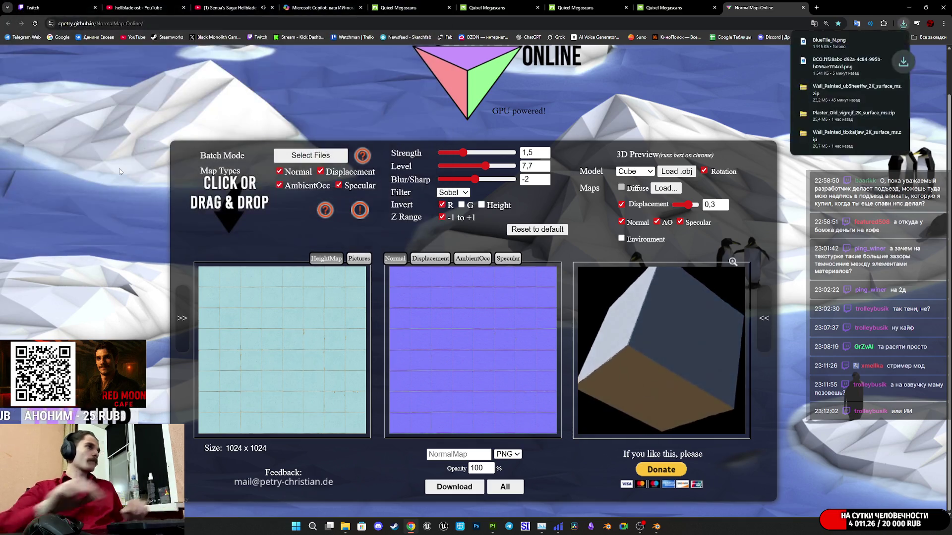
left_click(492, 527)
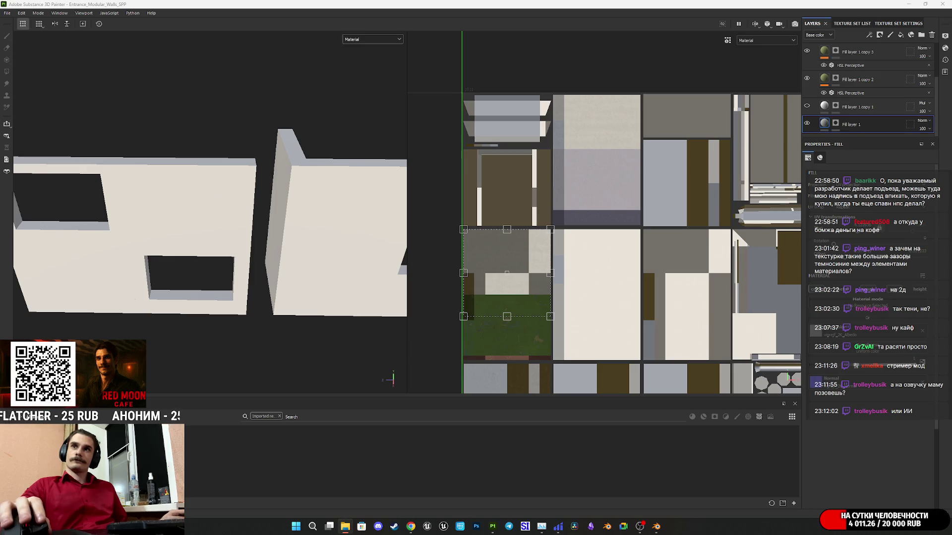
Step: Drop the two tile PNGs onto the Shelf and import them into the current project as textures
left_click_drag(659, 458, 618, 466)
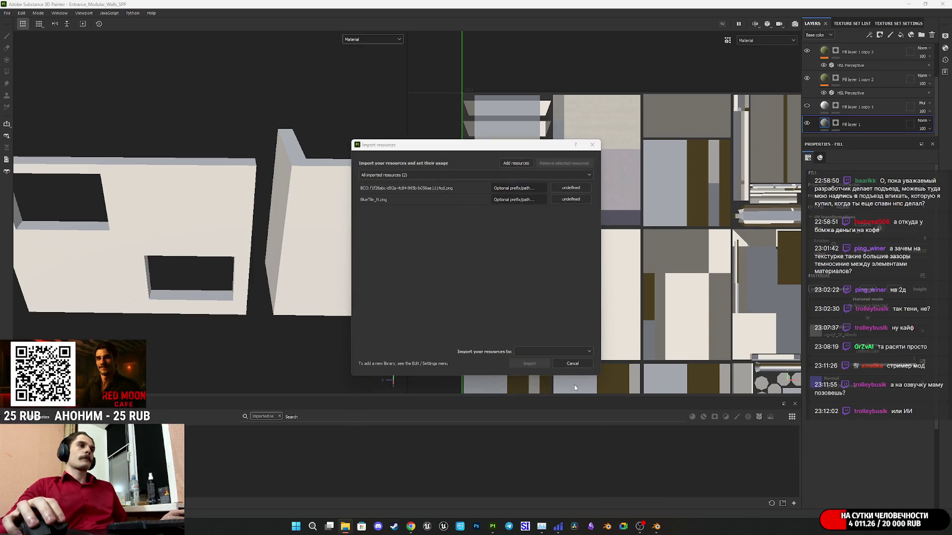
left_click(575, 199)
left_click(579, 206)
left_click(592, 225)
left_click(553, 352)
left_click(523, 366)
left_click(523, 367)
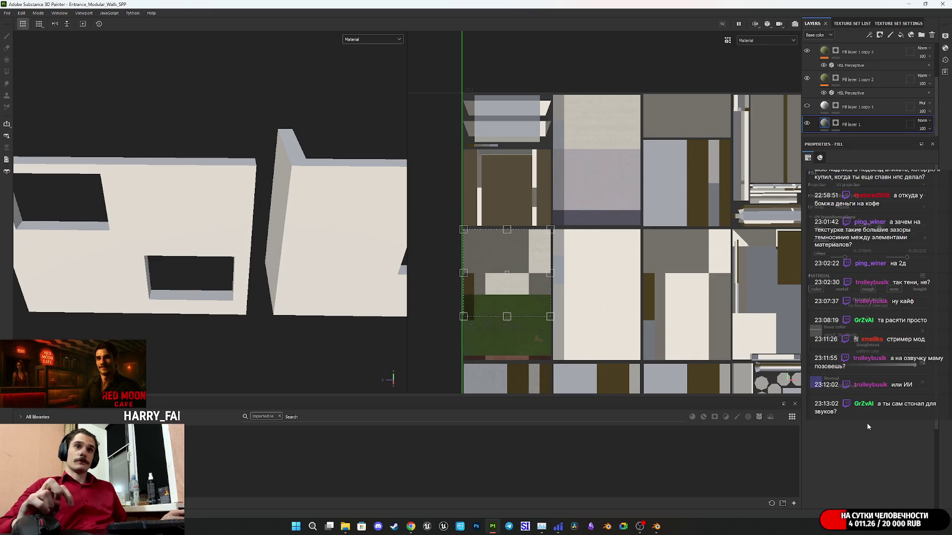
scroll(874, 48, "up", 3)
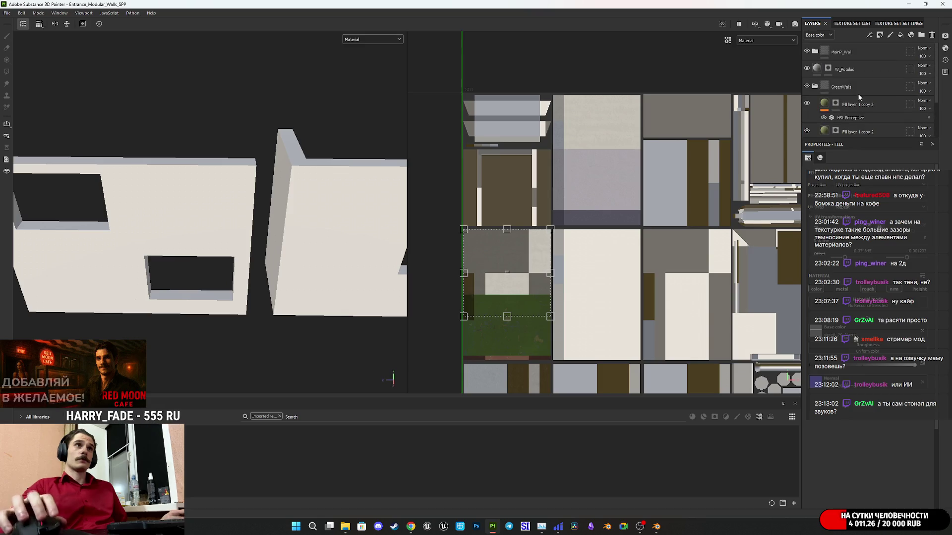
Step: Select MainP_Wall and collapse GreenWalls so only MainP_Wall, W_Potoloc and GreenWalls show
left_click(876, 54)
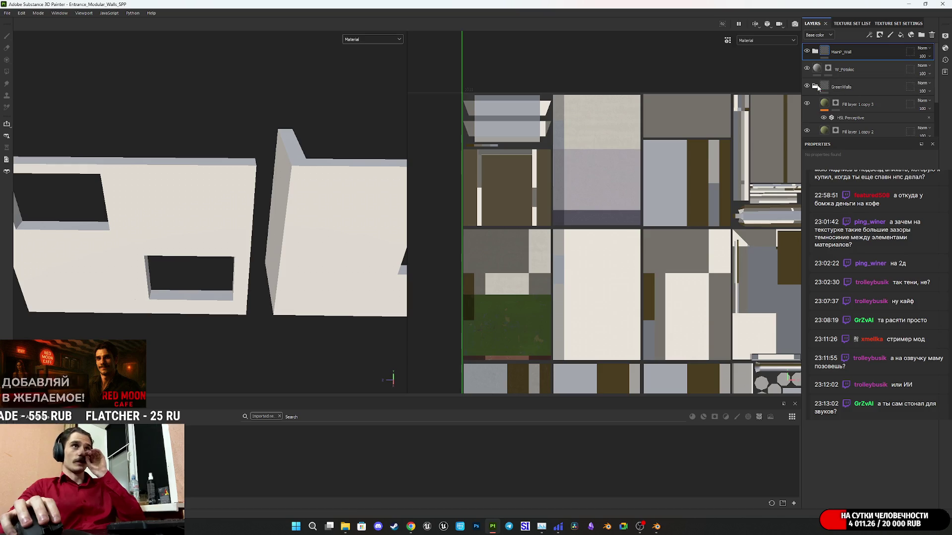
left_click(816, 87)
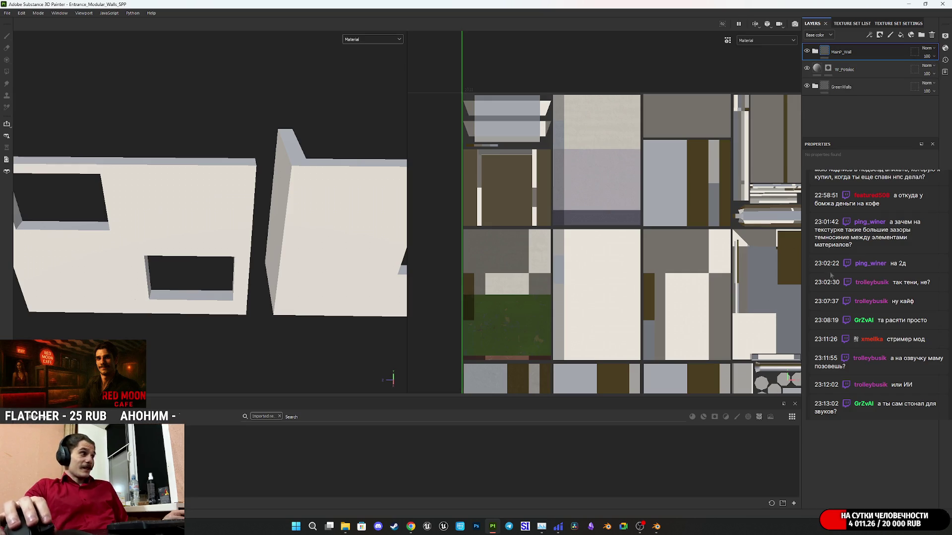
Step: Add Fill layer 3 with the aqua tile texture as base colour and give it a black mask
left_click(901, 35)
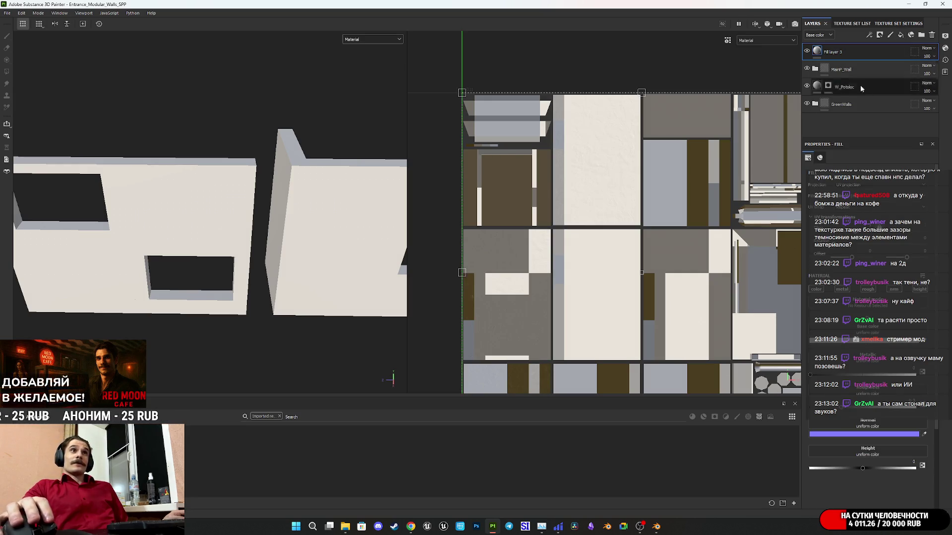
left_click(823, 331)
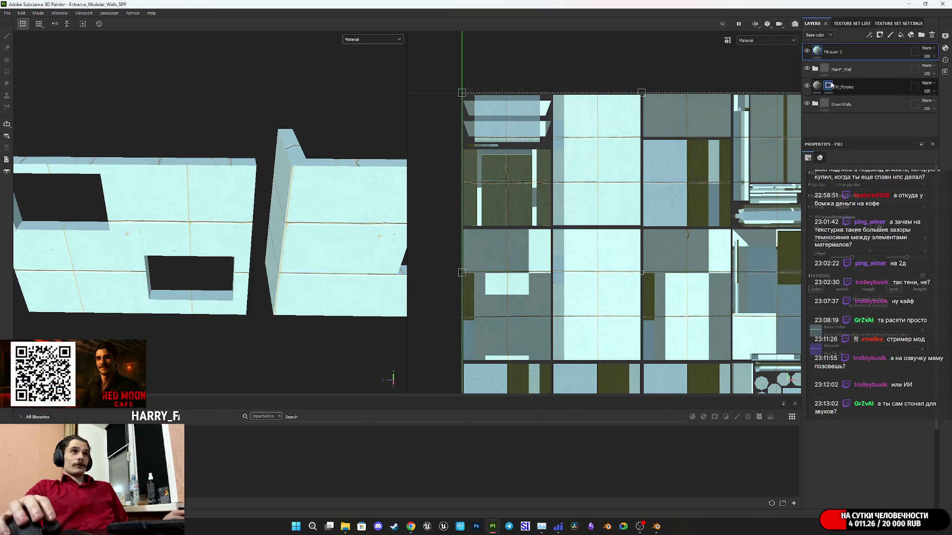
right_click(818, 53)
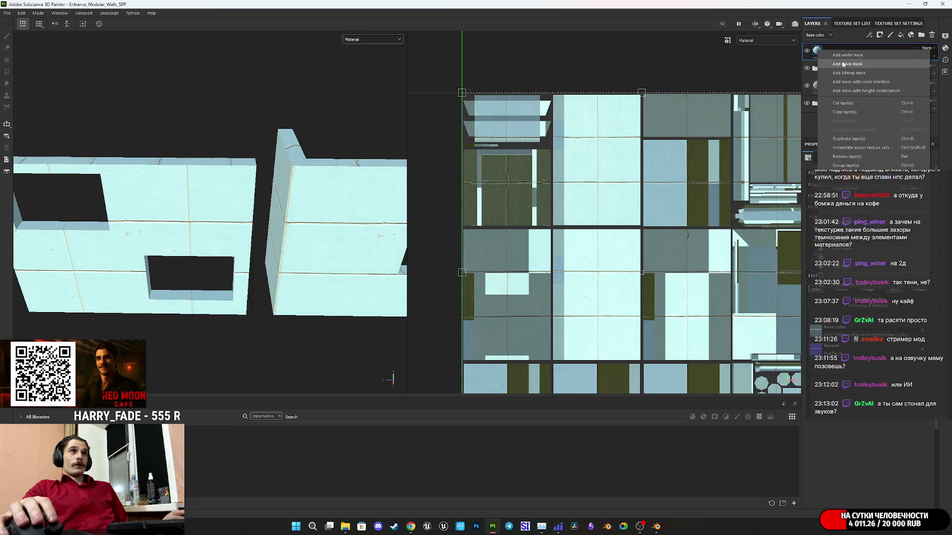
left_click(843, 74)
scroll(334, 242, "down", 10)
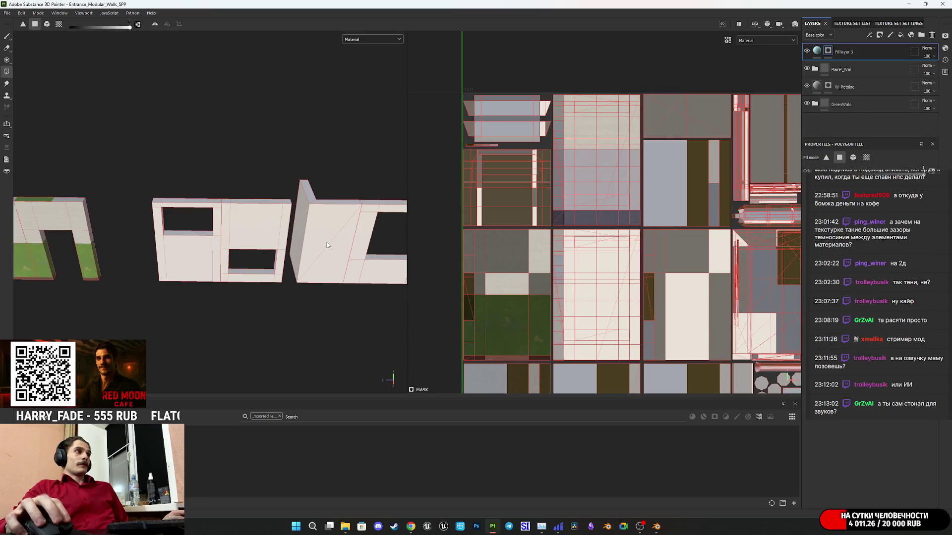
scroll(251, 231, "up", 3)
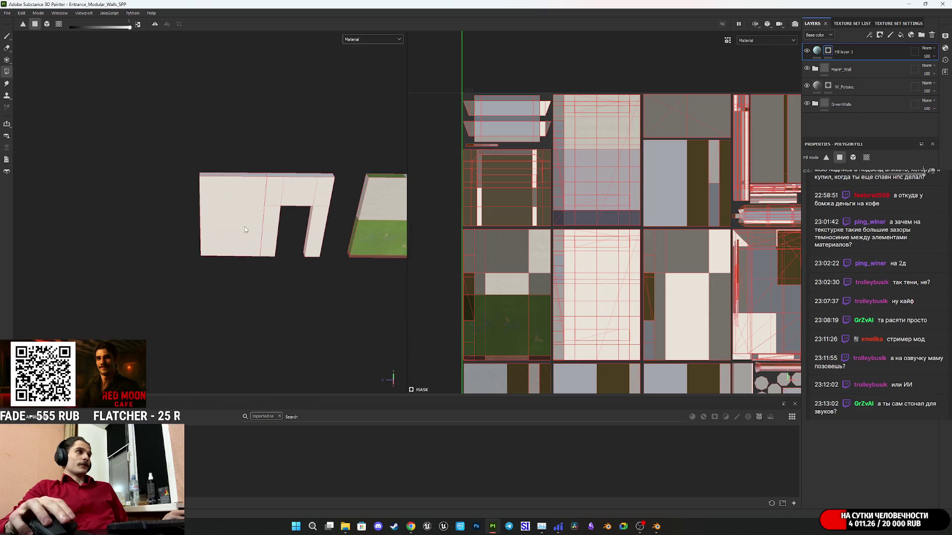
Step: Polygon-fill the doorway wall piece with the tiles and slightly rotate the tile projection
left_click(231, 220)
left_click(817, 51)
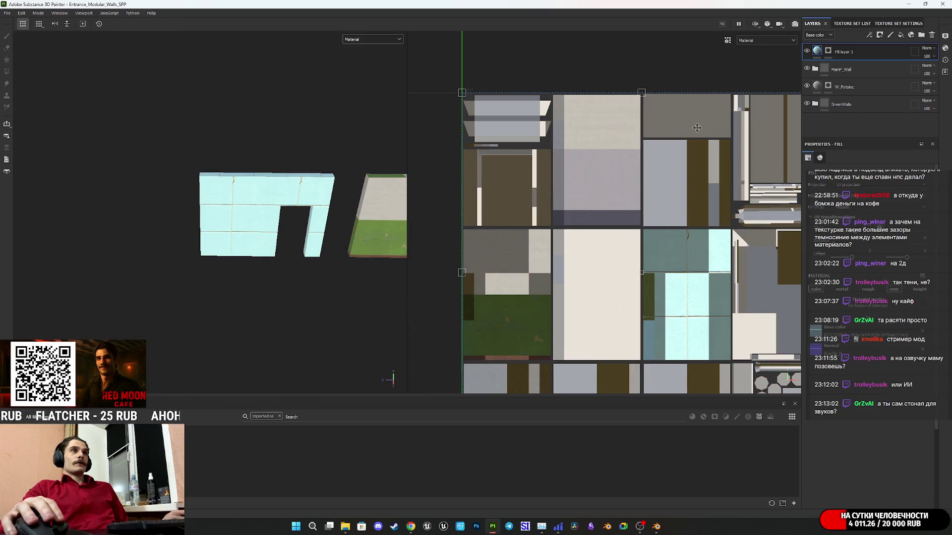
scroll(574, 255, "down", 5)
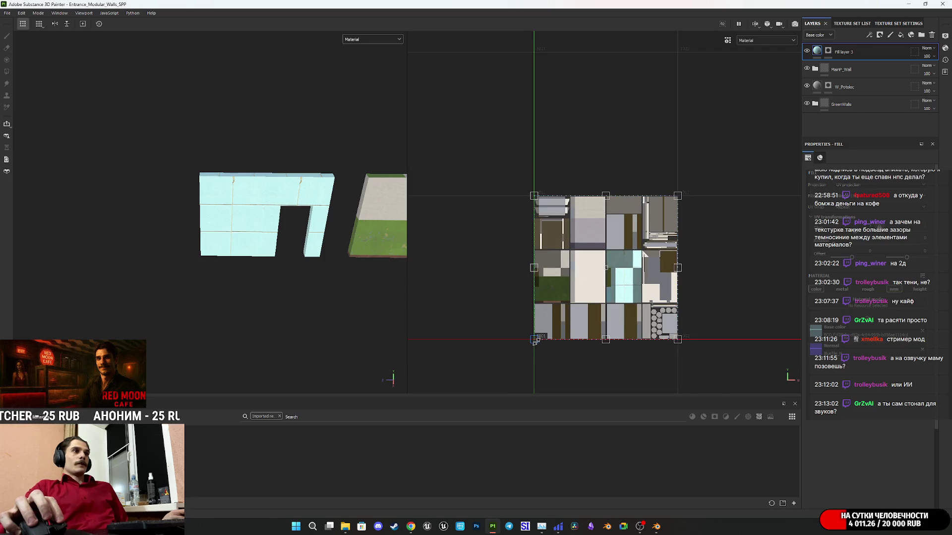
left_click_drag(534, 341, 544, 333)
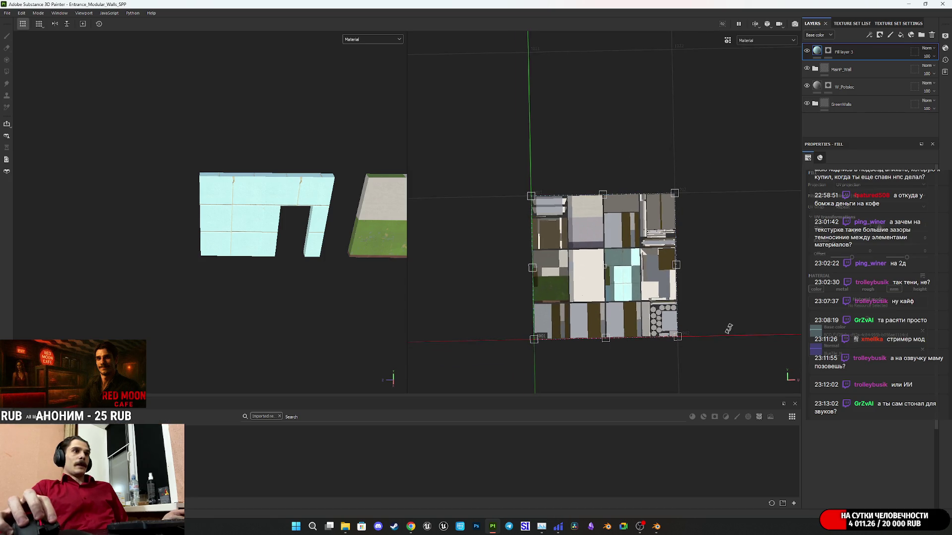
left_click_drag(720, 346, 722, 344)
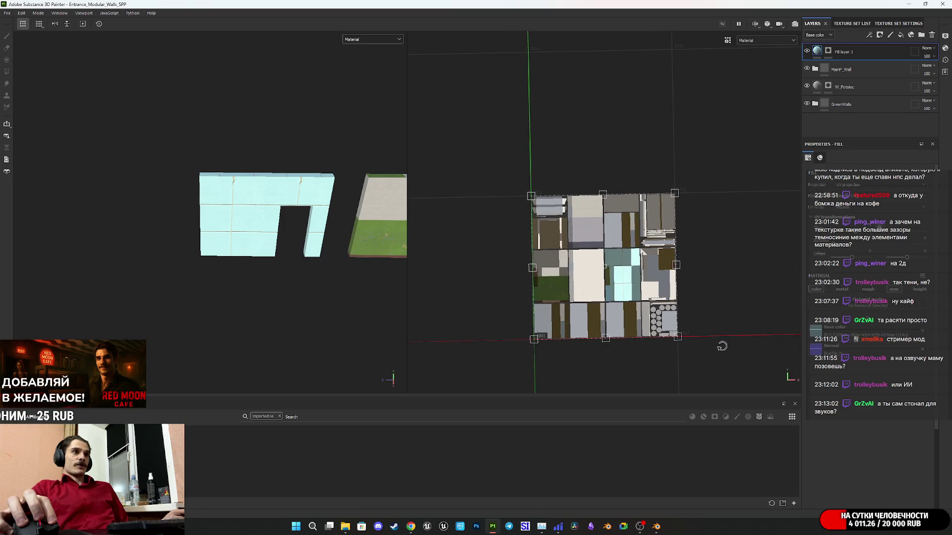
scroll(722, 347, "up", 2)
scroll(722, 346, "up", 2)
left_click_drag(736, 278, 736, 280)
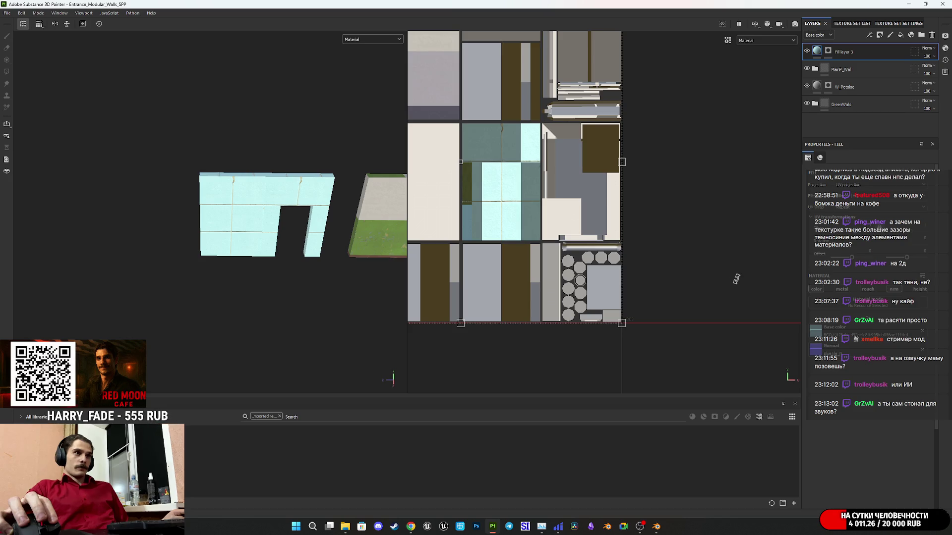
Step: Scale the tile projection down to fit the doorway wall's UV island
middle_click_drag(680, 266, 748, 314)
scroll(687, 305, "down", 2)
left_click_drag(690, 345, 634, 288)
mouse_move(467, 124)
left_mouse_down()
mouse_move(590, 214)
mouse_move(583, 239)
left_mouse_up()
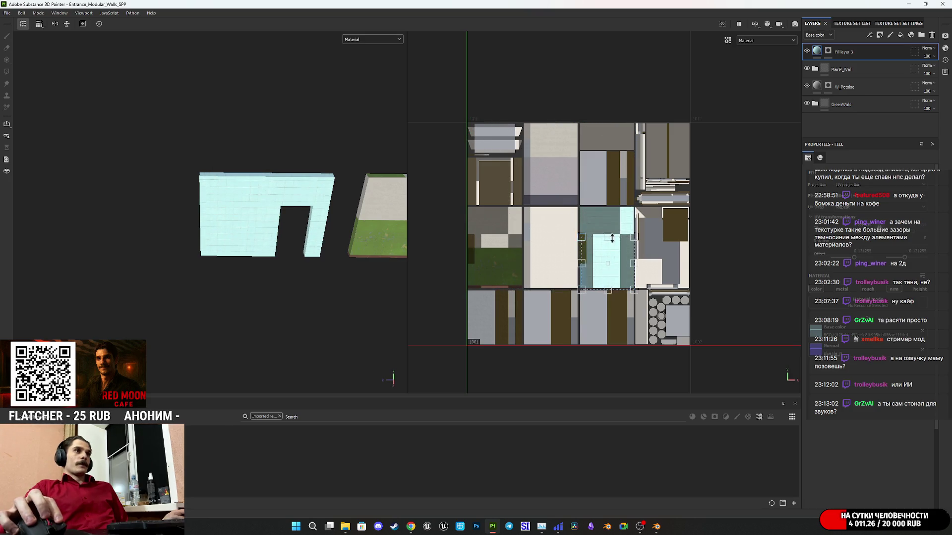
scroll(577, 232, "up", 5)
mouse_move(646, 239)
left_mouse_down()
mouse_move(623, 212)
mouse_move(611, 165)
left_mouse_up()
Step: Rescale the doorway wall's UV projection up and left for smaller, even tiles, then frame the wall
scroll(237, 217, "up", 10)
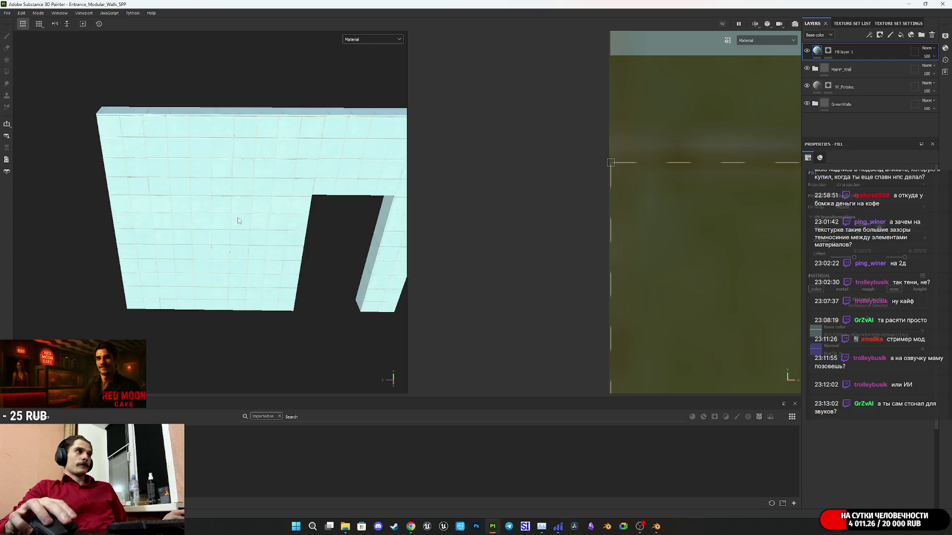
scroll(272, 219, "down", 3)
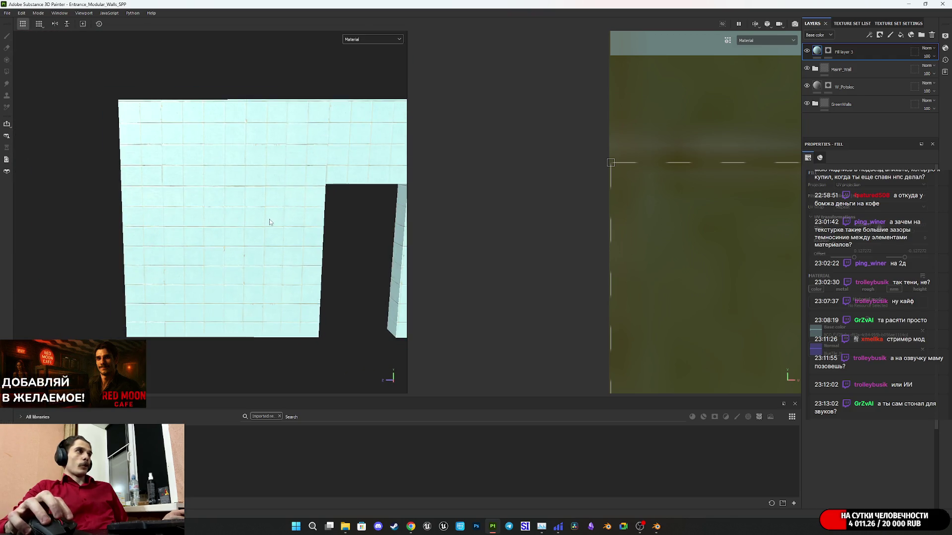
scroll(269, 219, "up", 3)
mouse_move(251, 198)
left_mouse_down("alt")
mouse_move(240, 191)
mouse_move(256, 216)
left_mouse_up("alt")
scroll(684, 270, "down", 5)
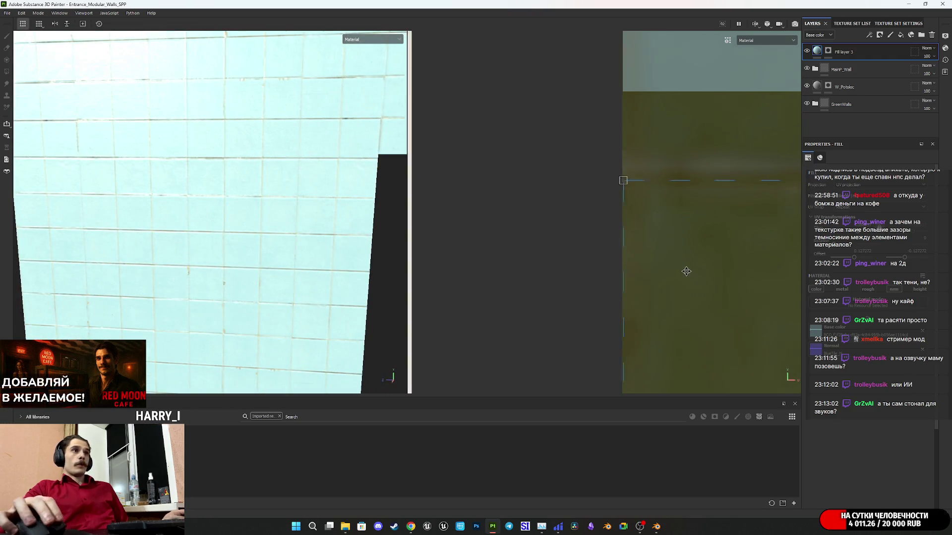
mouse_move(557, 206)
middle_mouse_down()
mouse_move(386, 91)
mouse_move(516, 144)
mouse_move(582, 246)
middle_mouse_up()
scroll(548, 108, "down", 3)
scroll(548, 108, "down", 2)
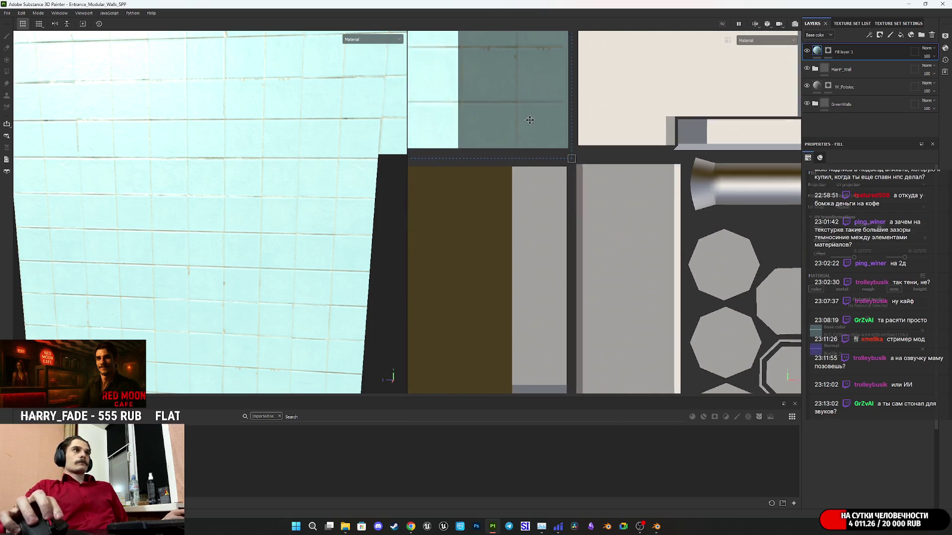
scroll(595, 184, "up", 3)
mouse_move(635, 242)
left_mouse_down()
mouse_move(618, 218)
mouse_move(625, 227)
mouse_move(620, 260)
mouse_move(634, 269)
mouse_move(601, 217)
left_mouse_up()
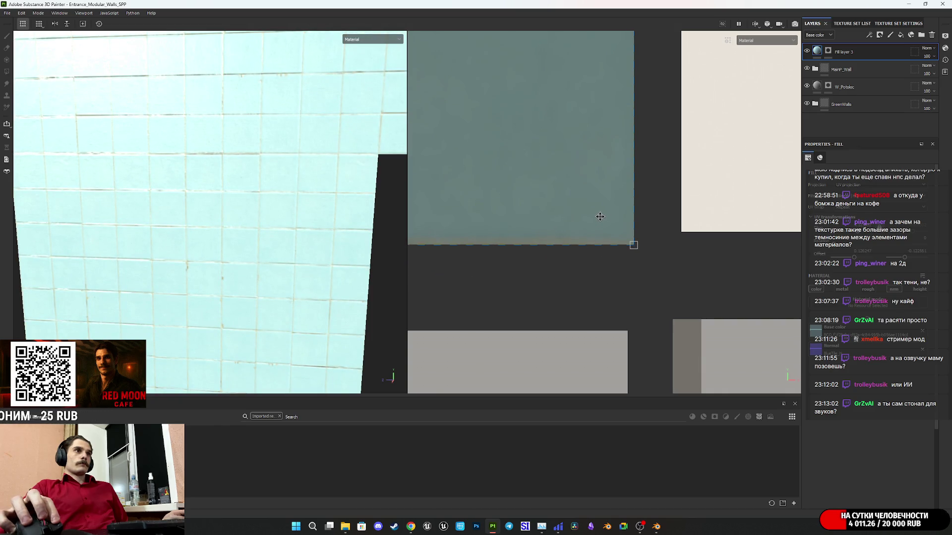
key("f")
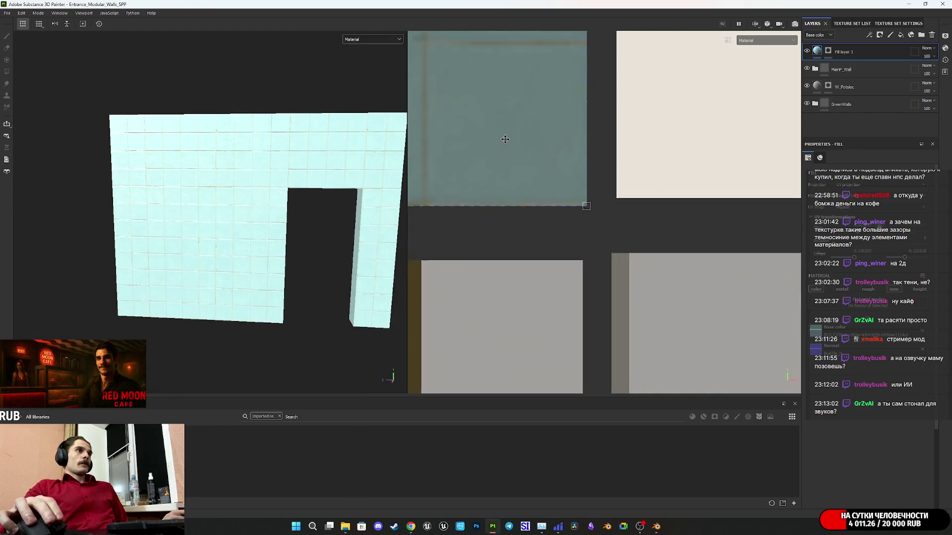
Step: Stretch the tile projection's top edge upward and check the wall face-on
left_click_drag(531, 264, 536, 169)
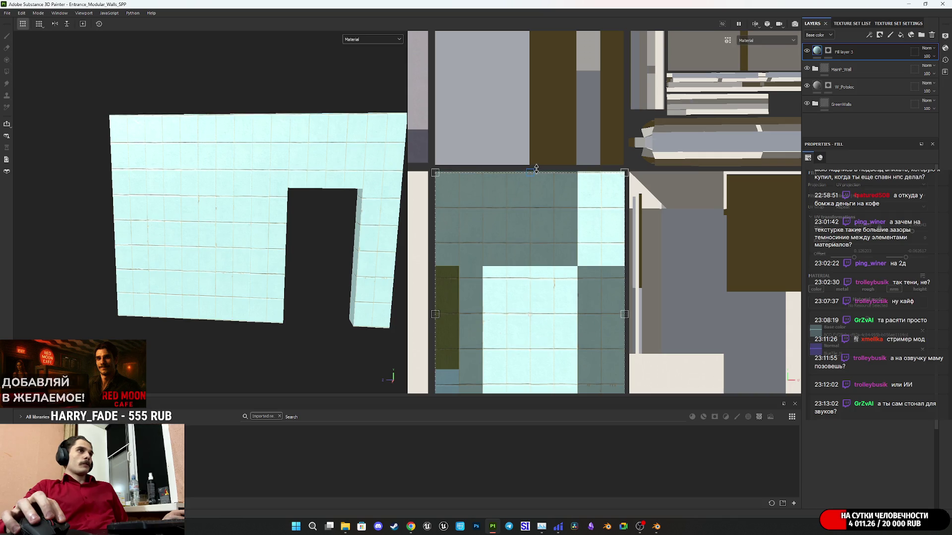
scroll(189, 235, "up", 5)
mouse_move(190, 235)
left_mouse_down("alt")
mouse_move(287, 210)
mouse_move(240, 218)
mouse_move(296, 258)
left_mouse_up("alt")
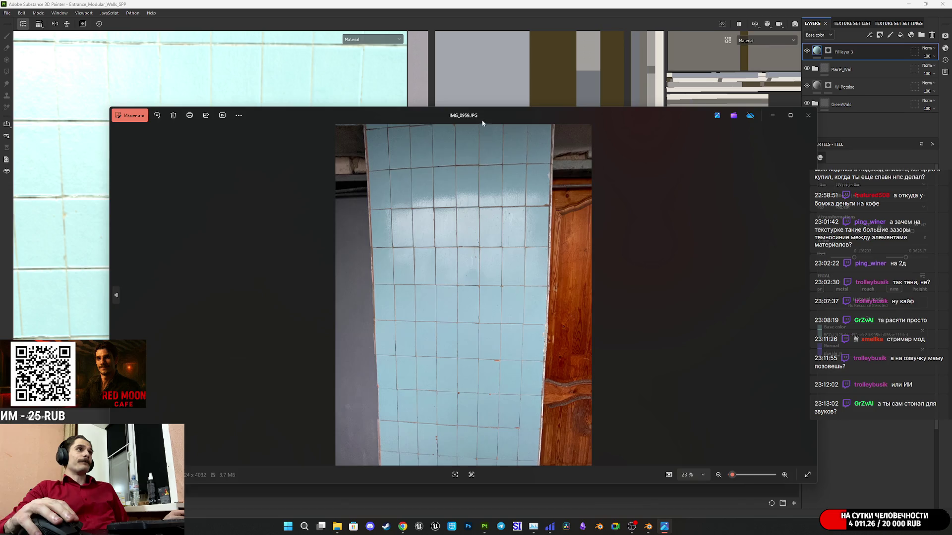
mouse_move(483, 123)
left_mouse_down()
mouse_move(576, 252)
mouse_move(542, 285)
mouse_move(519, 281)
mouse_move(674, 253)
mouse_move(799, 250)
left_mouse_up()
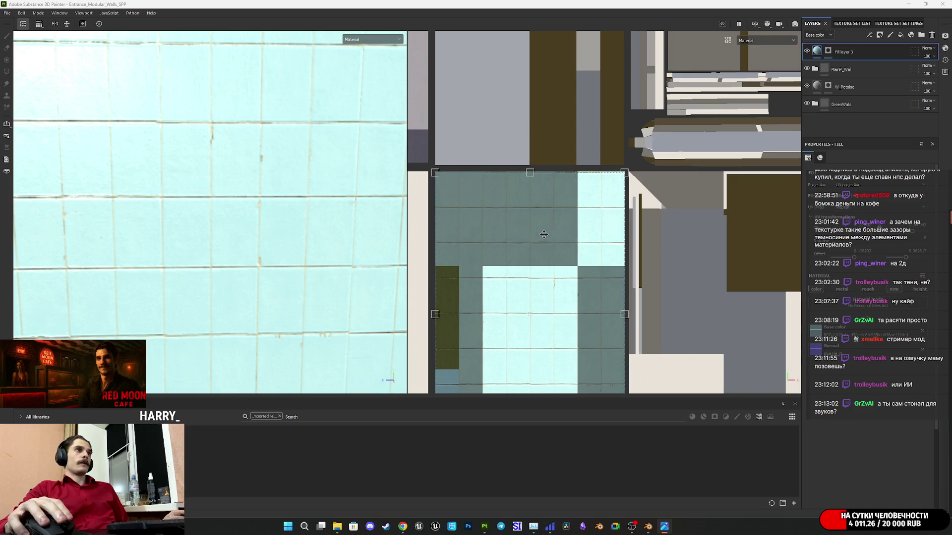
scroll(543, 235, "down", 4)
scroll(539, 234, "up", 2)
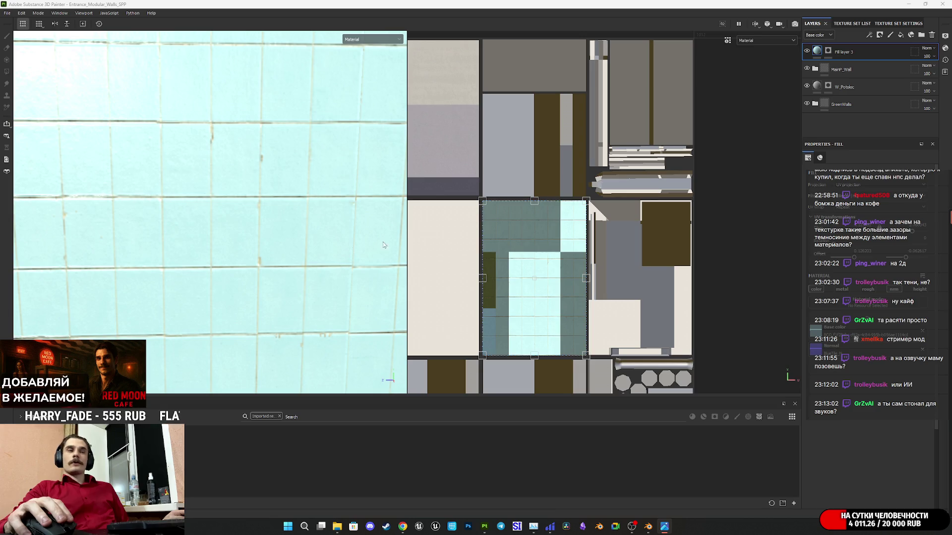
key("f")
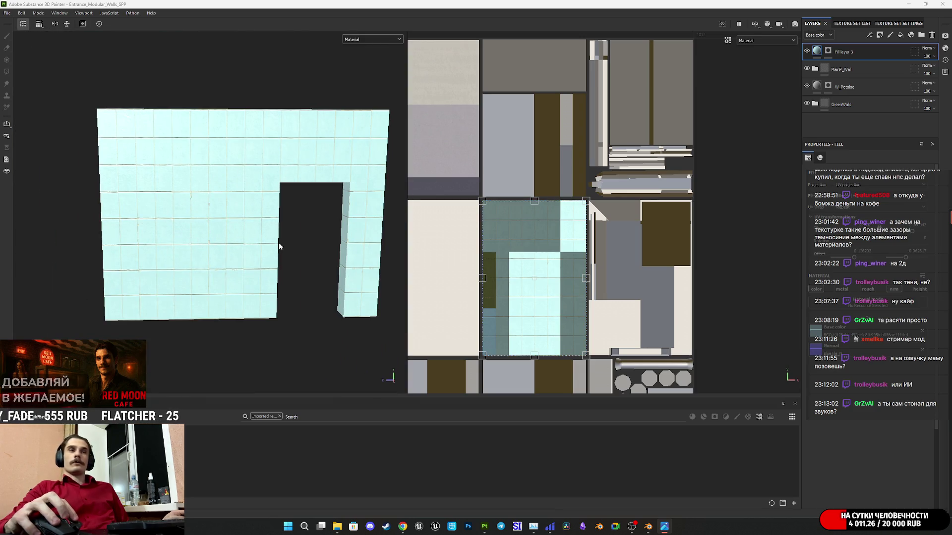
Step: Stretch the projection further upward, inspect the wall from several angles, then lower the top edge slightly
scroll(492, 273, "up", 3)
scroll(498, 332, "down", 2)
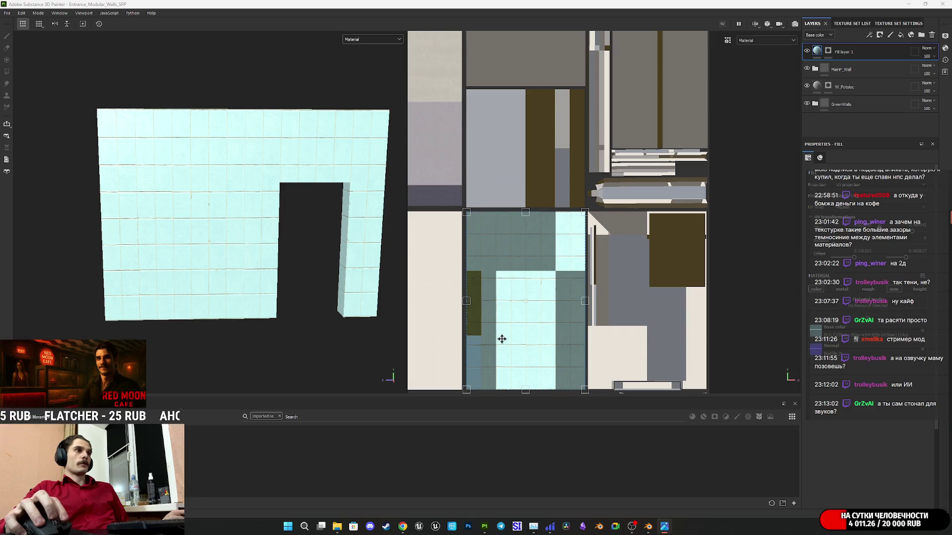
middle_click_drag(502, 337, 509, 259)
left_click_drag(531, 136, 530, 73)
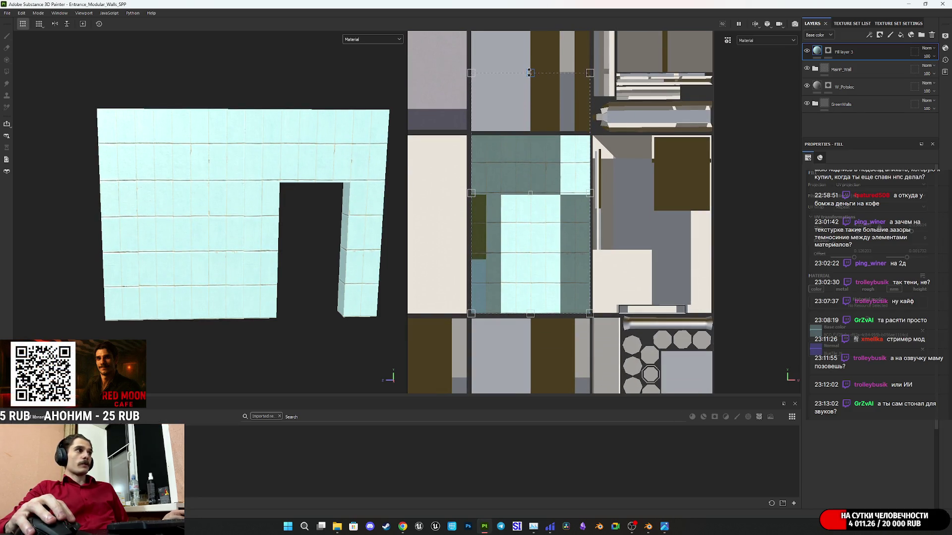
scroll(314, 234, "up", 5)
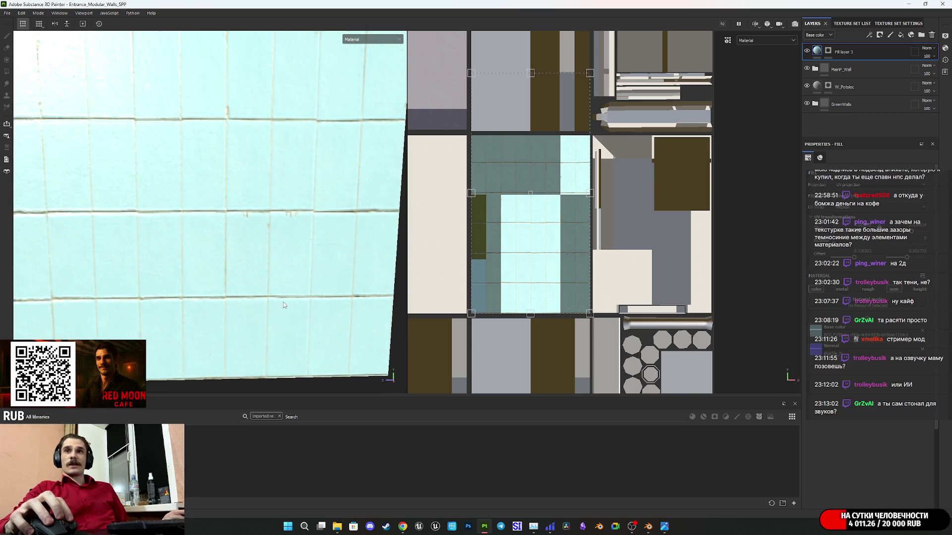
mouse_move(278, 306)
left_mouse_down("alt")
mouse_move(222, 312)
mouse_move(243, 280)
left_mouse_up("alt")
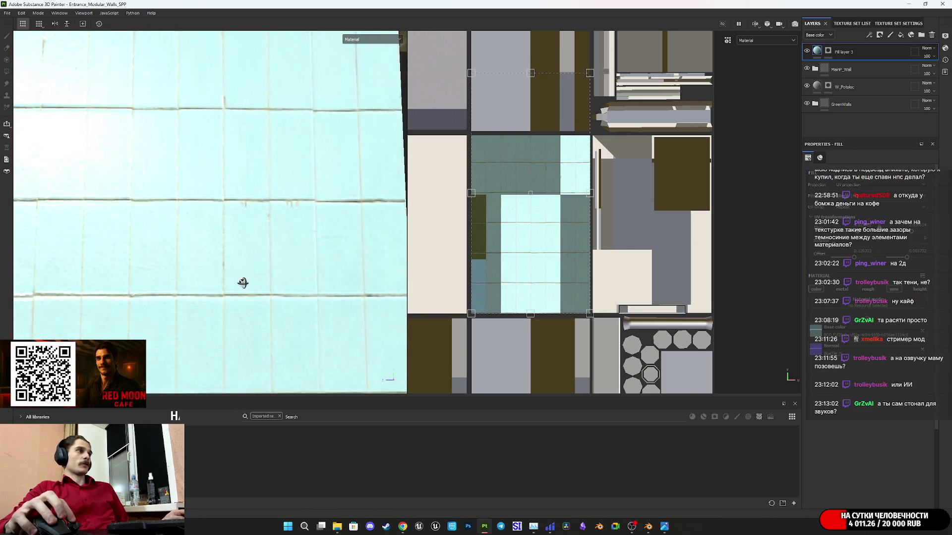
left_click_drag(281, 310, 274, 228, "alt")
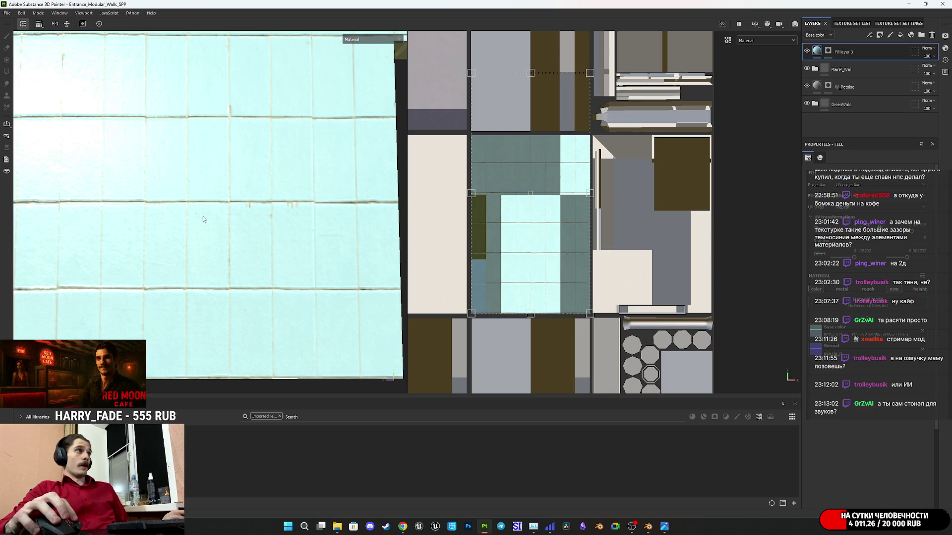
scroll(249, 259, "down", 5)
mouse_move(241, 269)
left_mouse_down("alt")
mouse_move(214, 305)
mouse_move(224, 302)
left_mouse_up("alt")
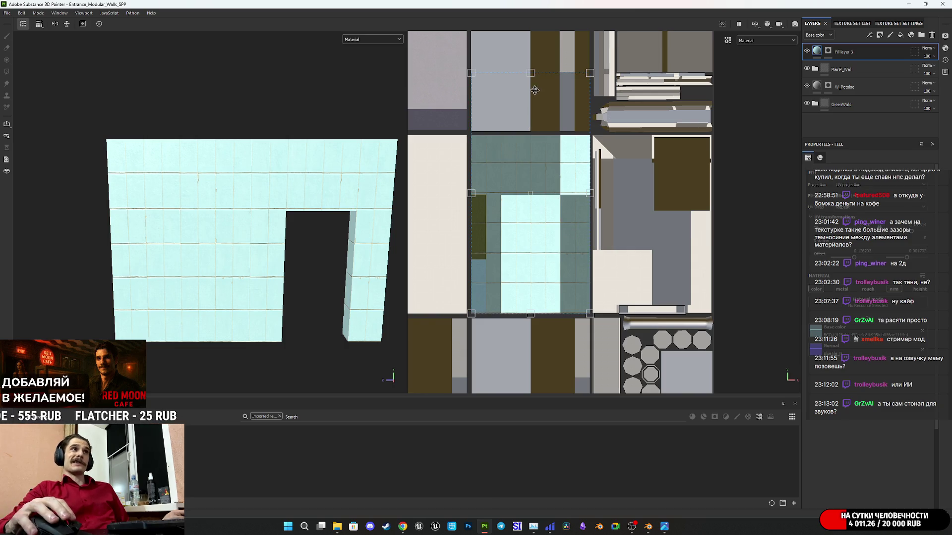
left_click_drag(531, 75, 536, 81)
Step: Scale the tile projection down toward its top-right and shift it left and down, checking the doorway
left_click_drag(473, 312, 576, 248)
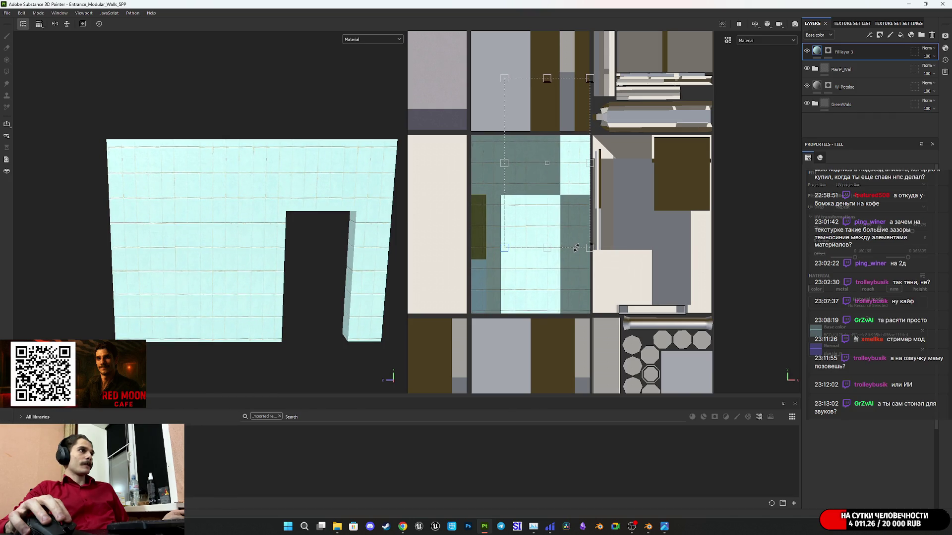
scroll(238, 261, "up", 5)
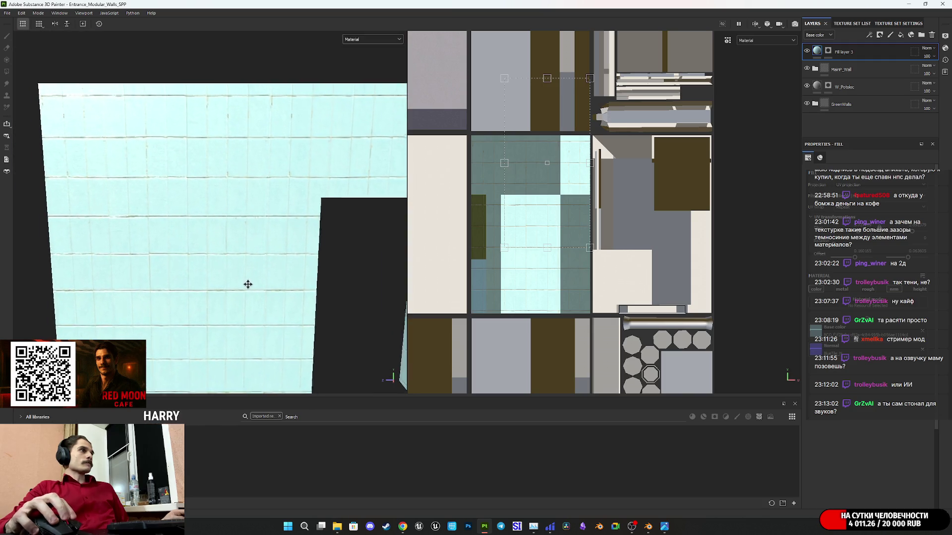
scroll(264, 266, "up", 3)
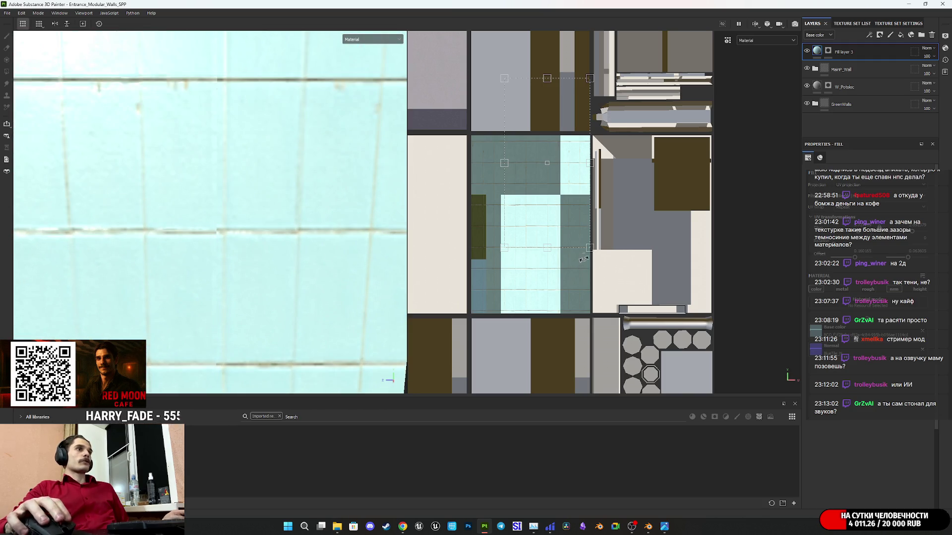
left_click_drag(542, 226, 535, 233)
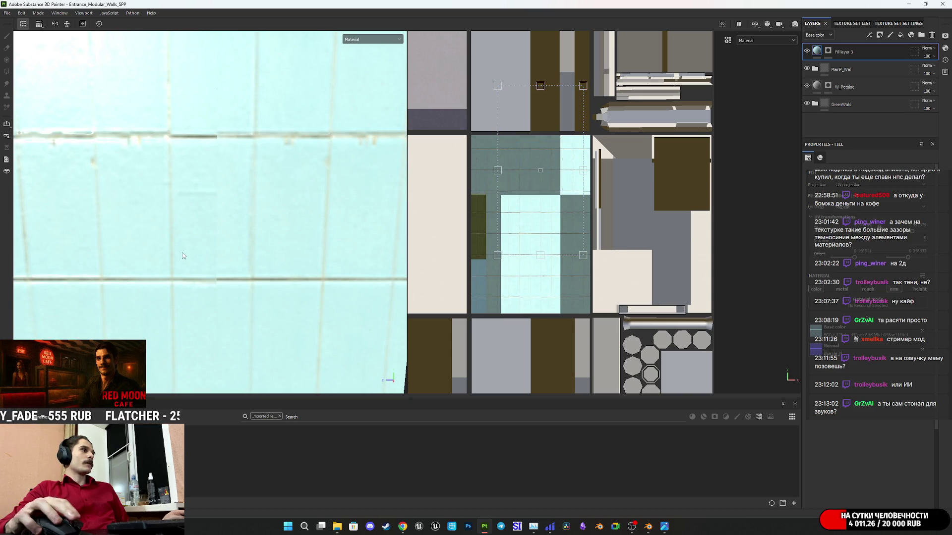
scroll(182, 256, "down", 3)
mouse_move(241, 276)
left_mouse_down("alt")
mouse_move(234, 272)
mouse_move(249, 263)
mouse_move(258, 230)
mouse_move(252, 326)
mouse_move(248, 276)
left_mouse_up("alt")
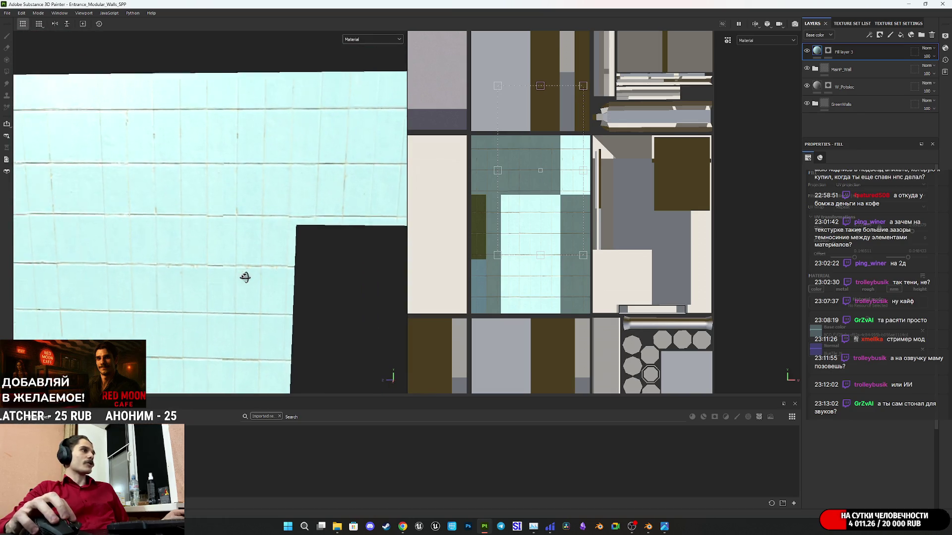
scroll(260, 257, "down", 3)
scroll(260, 256, "up", 4)
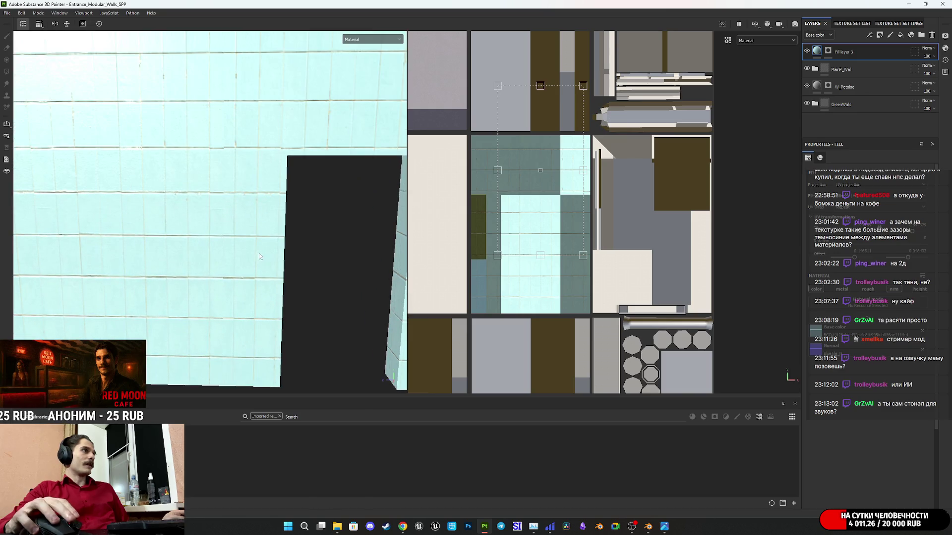
scroll(243, 251, "down", 2)
mouse_move(236, 246)
left_mouse_down("alt")
mouse_move(276, 218)
mouse_move(210, 208)
mouse_move(203, 255)
mouse_move(227, 266)
left_mouse_up("alt")
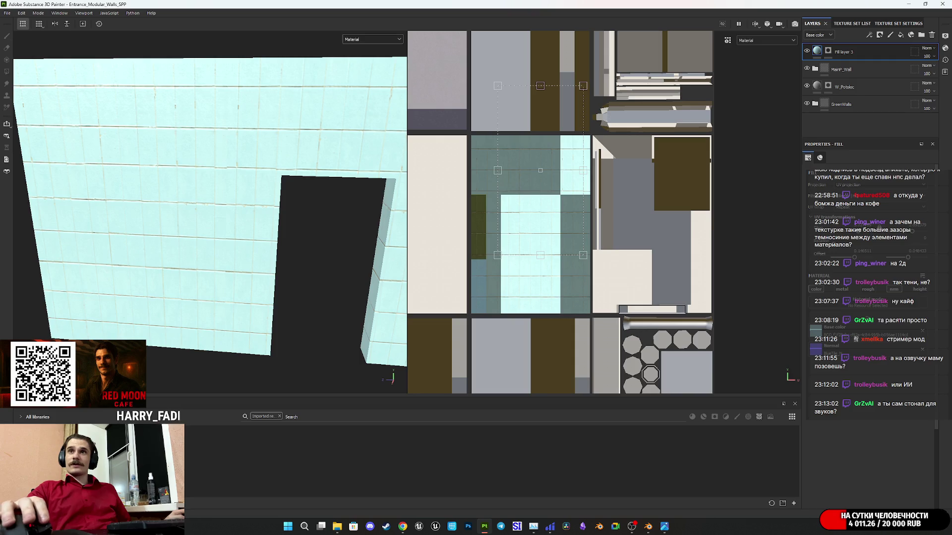
left_click(868, 213)
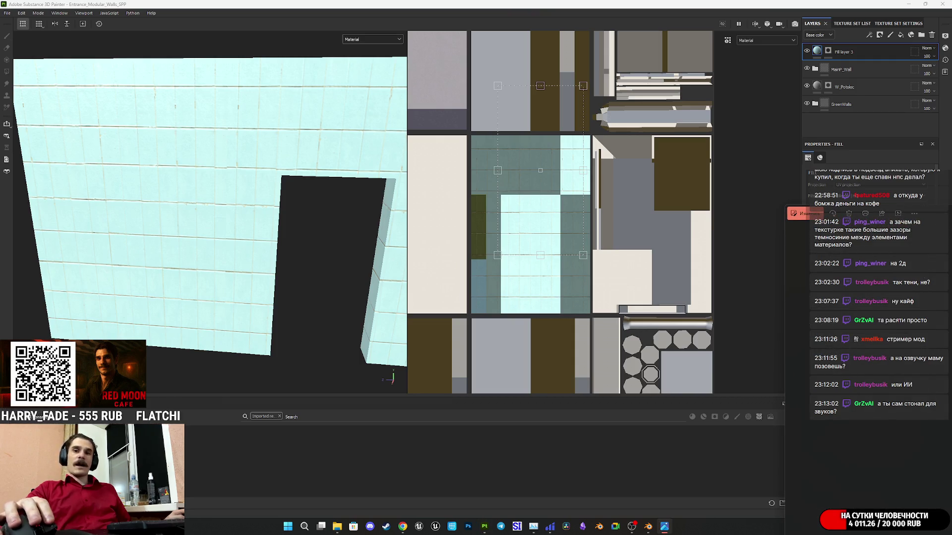
key("alt+Tab")
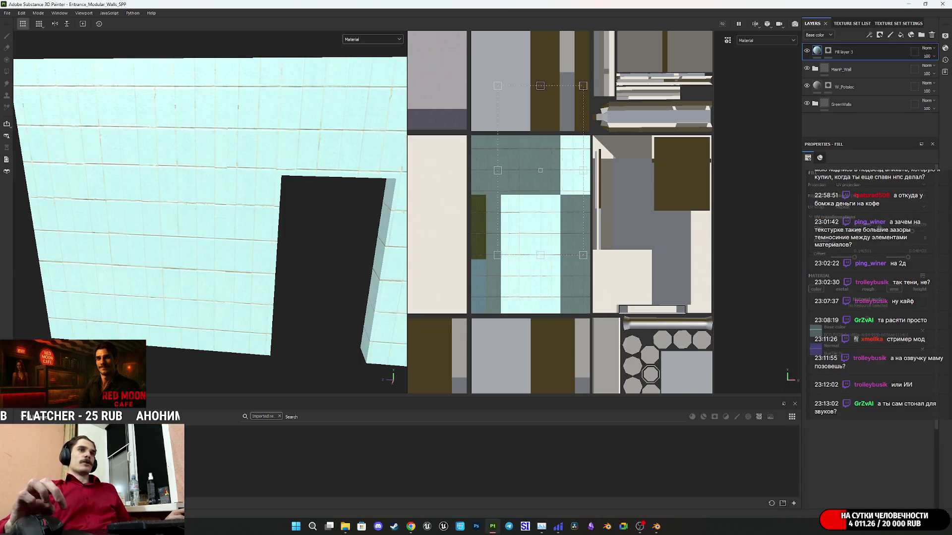
key("f")
mouse_move(203, 278)
left_mouse_down("alt")
mouse_move(268, 233)
mouse_move(327, 310)
left_mouse_up("alt")
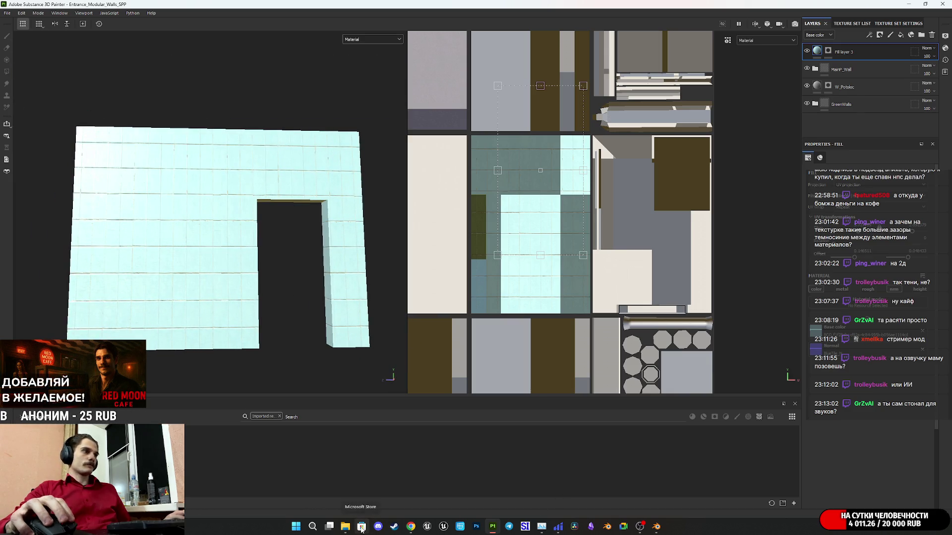
mouse_move(346, 526)
mouse_move(354, 495)
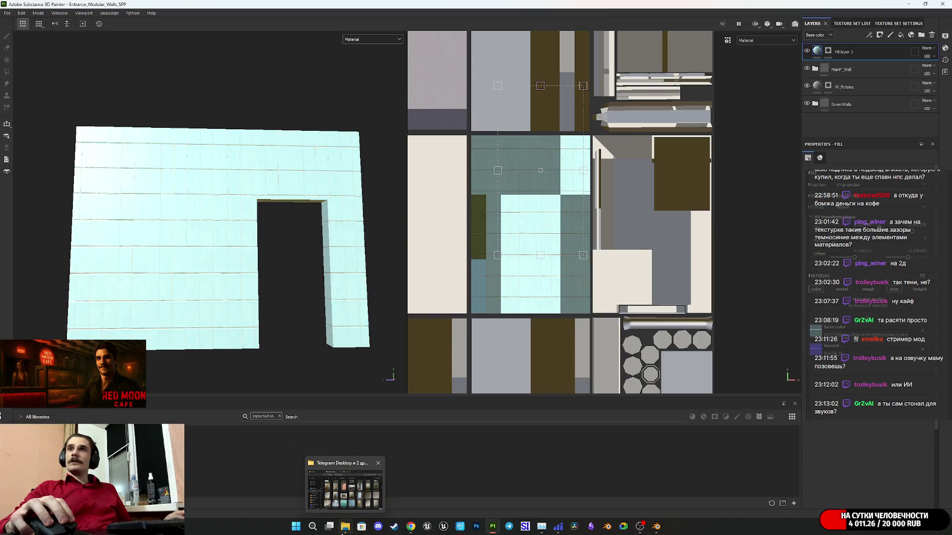
scroll(212, 300, "up", 5)
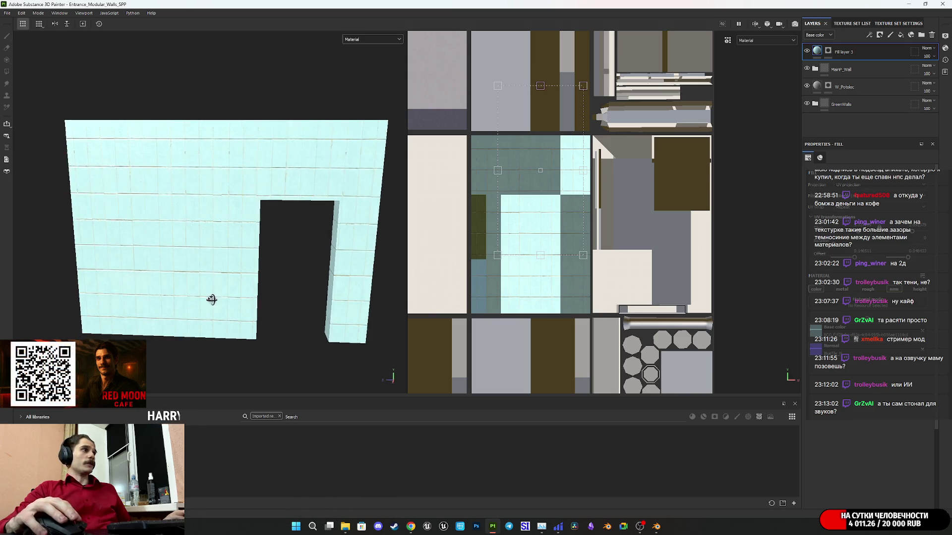
left_click_drag(212, 299, 245, 294, "alt")
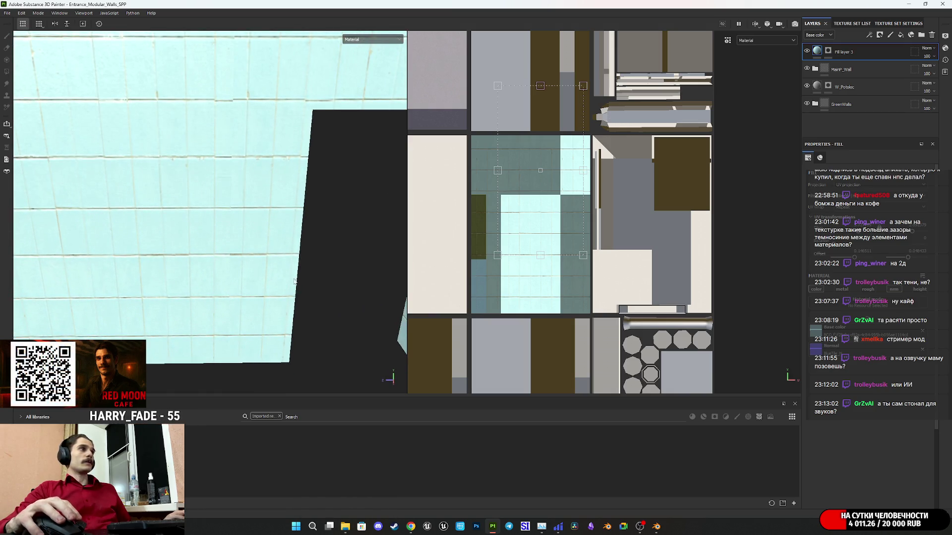
Step: Add an HSL Perceptive filter to Fill layer 3 and set its value to about 0.62
right_click(818, 52)
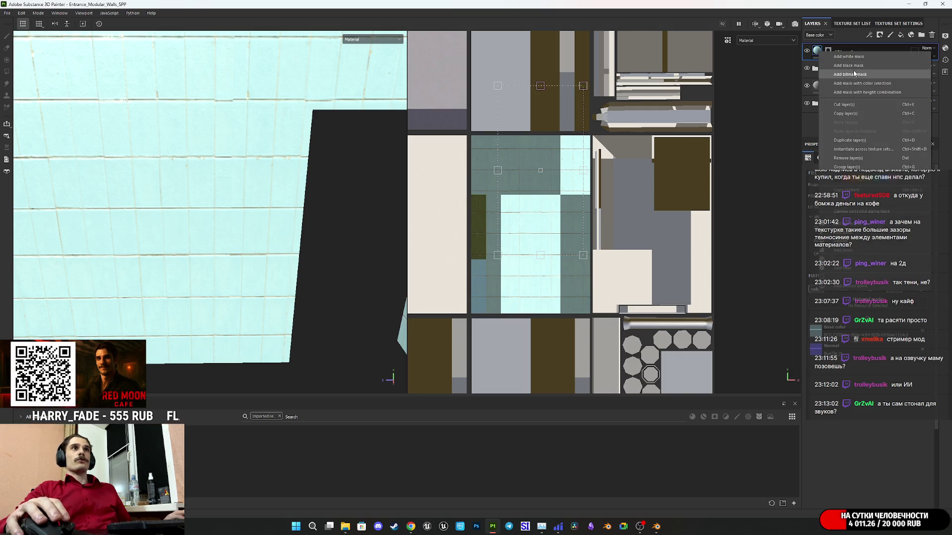
left_click(845, 268)
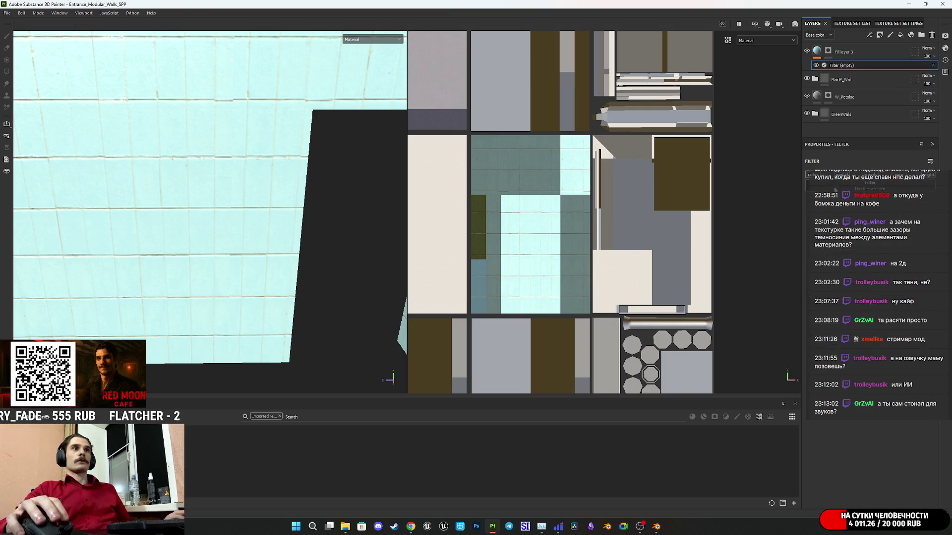
left_click(895, 231)
left_click_drag(878, 255, 889, 253)
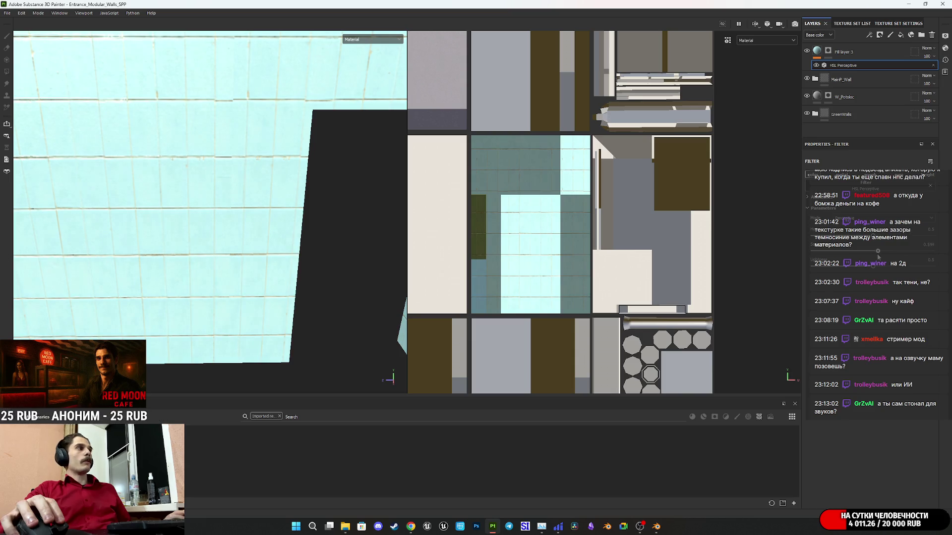
mouse_move(234, 202)
left_mouse_down("alt")
mouse_move(282, 245)
mouse_move(248, 254)
left_mouse_up("alt")
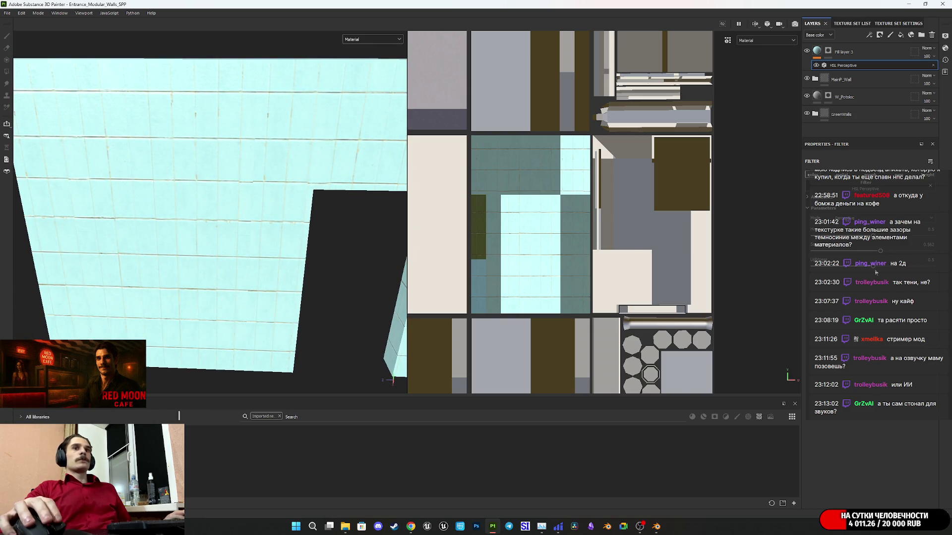
mouse_move(872, 269)
left_mouse_down()
mouse_move(861, 268)
mouse_move(887, 267)
mouse_move(864, 271)
left_mouse_up()
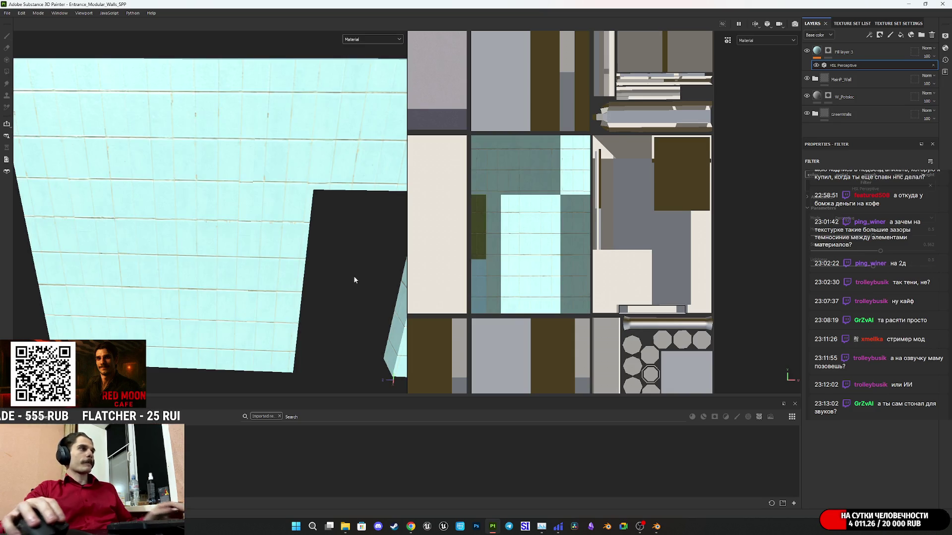
scroll(355, 279, "down", 5)
mouse_move(197, 274)
left_mouse_down("alt")
mouse_move(253, 232)
mouse_move(187, 221)
mouse_move(221, 269)
left_mouse_up("alt")
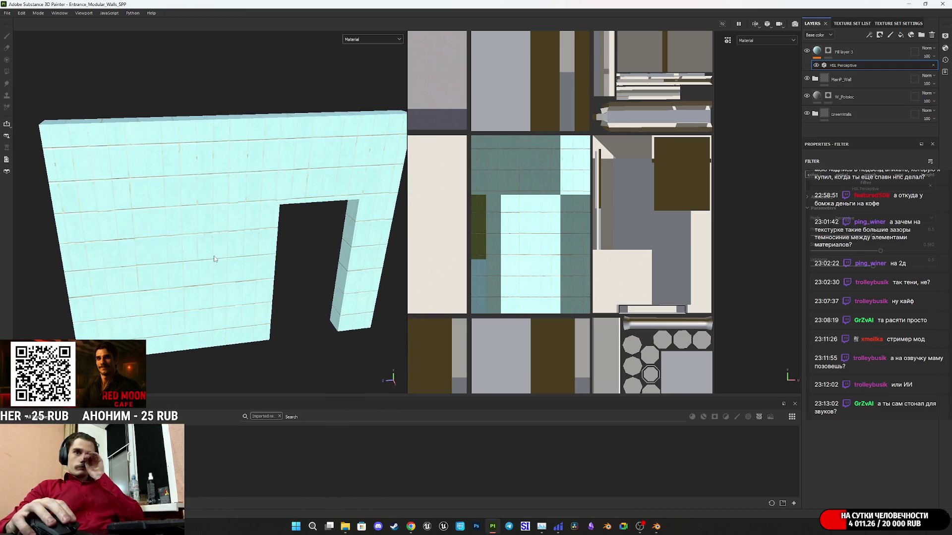
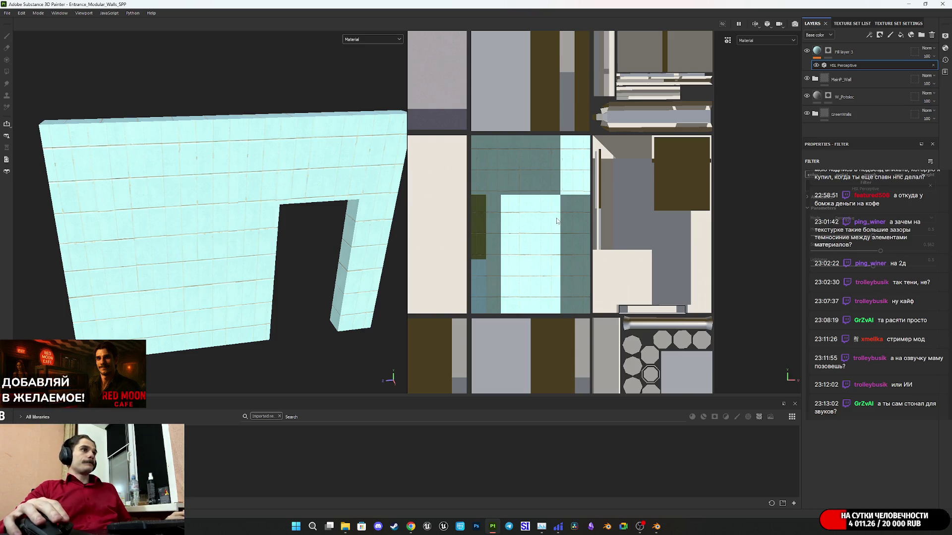
Step: Select Fill layer 3 and offset the blue tile texture on the doorway wall
left_click(863, 52)
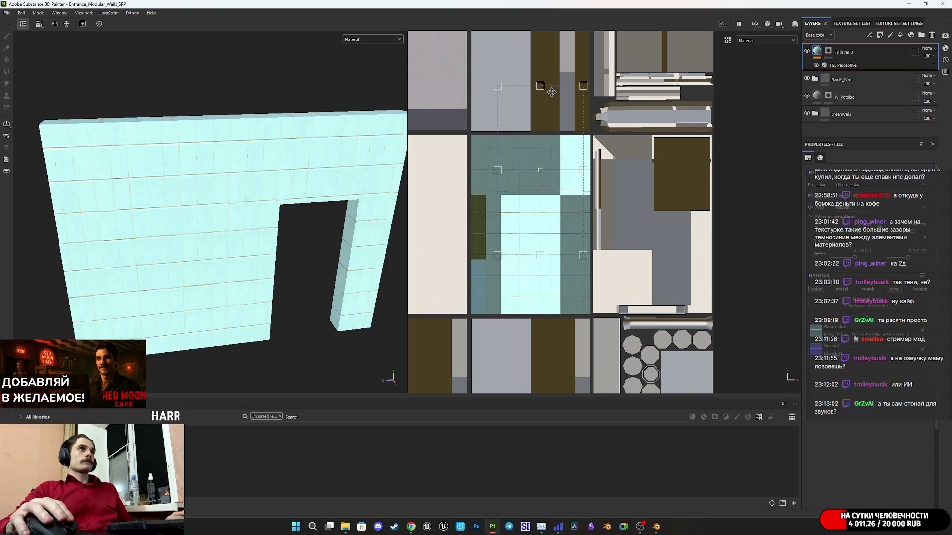
left_click_drag(543, 85, 544, 95)
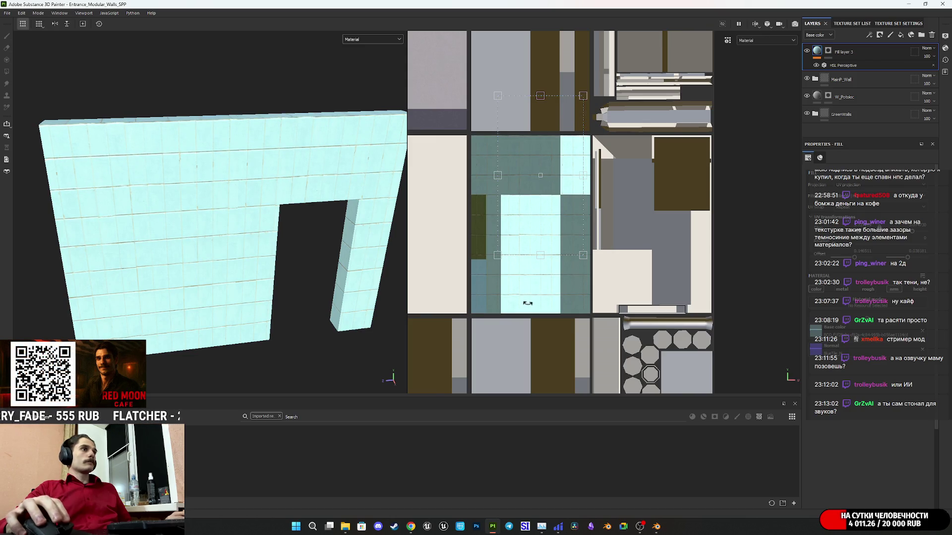
scroll(527, 304, "up", 5)
scroll(582, 247, "down", 2)
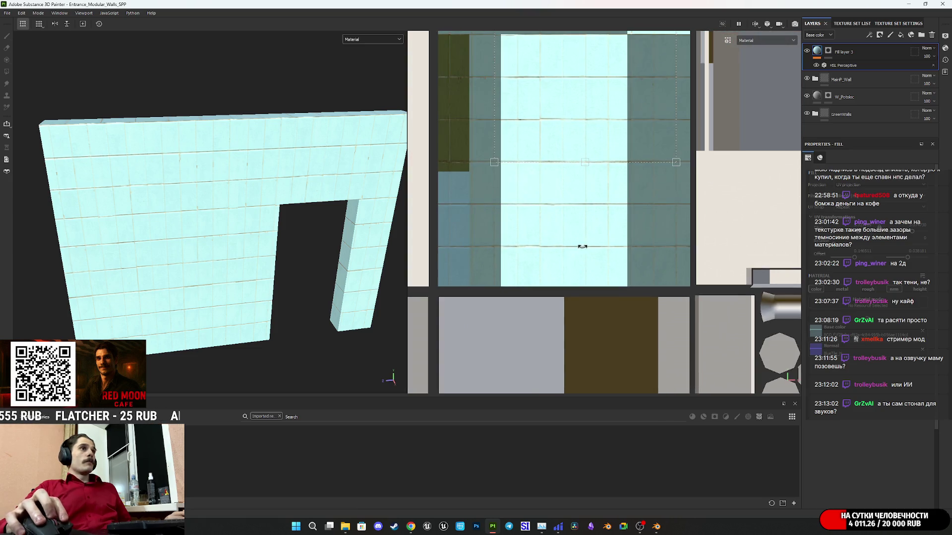
left_click_drag(586, 162, 587, 160)
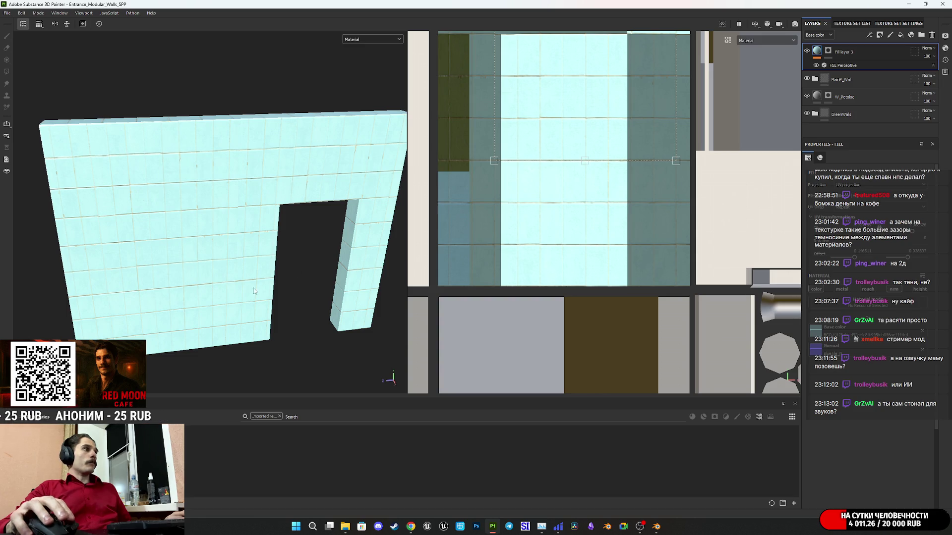
scroll(254, 290, "up", 5)
Step: Try rotating the tile texture, then undo so the tile rows stay level
mouse_move(271, 247)
left_mouse_down("alt")
mouse_move(208, 221)
mouse_move(251, 230)
left_mouse_up("alt")
scroll(304, 194, "down", 3)
mouse_move(305, 194)
middle_mouse_down()
mouse_move(234, 200)
mouse_move(234, 208)
middle_mouse_up()
scroll(234, 208, "up", 3)
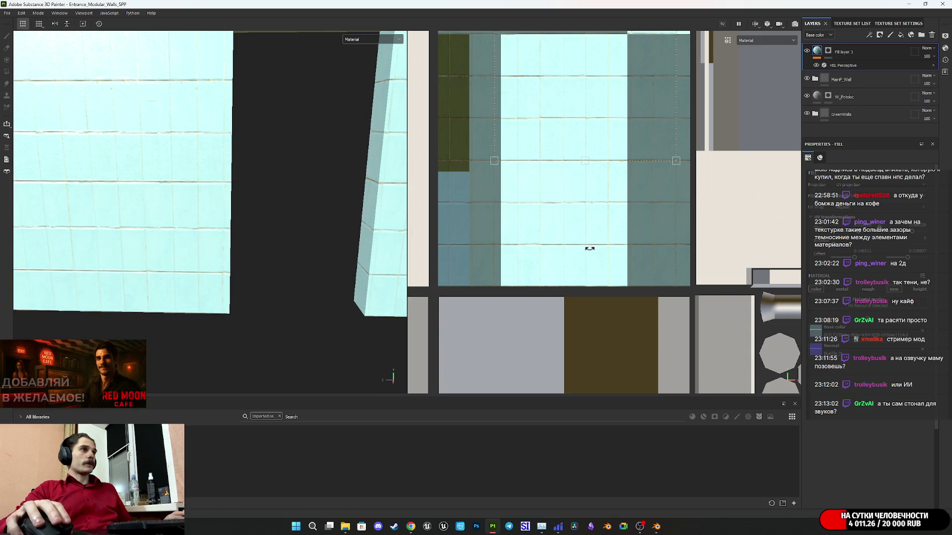
left_click_drag(590, 249, 594, 251)
key("ctrl+z")
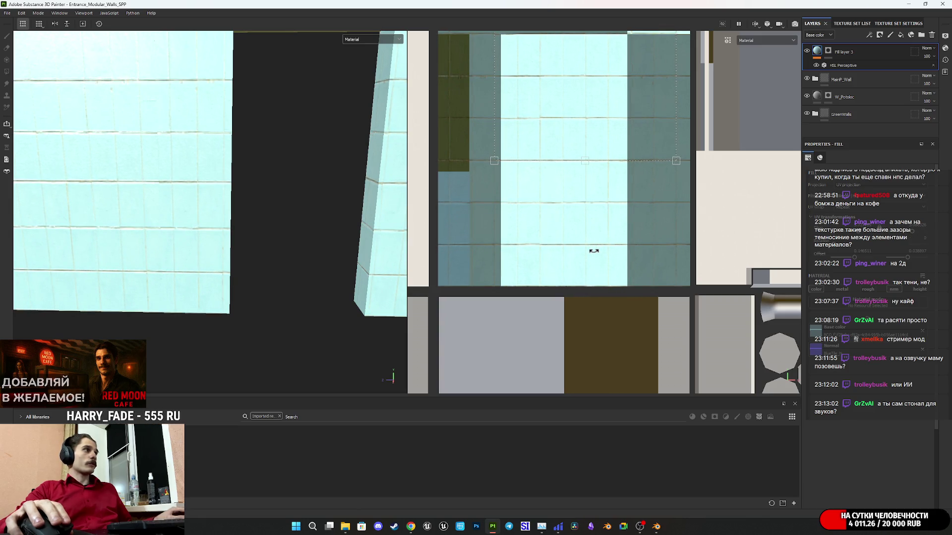
scroll(536, 228, "down", 2)
Step: Orbit and pan around the modular wall pieces to inspect the tiled and plain fills
middle_click_drag(565, 204, 629, 305)
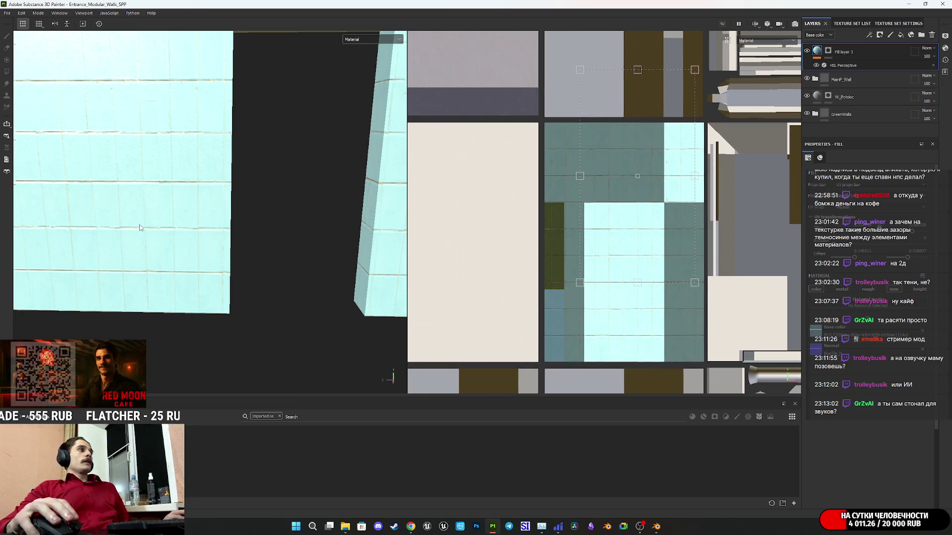
scroll(141, 213, "down", 4)
mouse_move(141, 200)
left_mouse_down("alt")
mouse_move(218, 305)
mouse_move(223, 289)
left_mouse_up("alt")
scroll(223, 288, "down", 5)
middle_click_drag(222, 289, 87, 215)
mouse_move(87, 215)
left_mouse_down("alt")
mouse_move(138, 198)
mouse_move(295, 227)
left_mouse_up("alt")
mouse_move(340, 230)
middle_mouse_down()
mouse_move(100, 221)
mouse_move(74, 207)
mouse_move(391, 218)
mouse_move(487, 196)
mouse_move(381, 226)
mouse_move(75, 213)
mouse_move(125, 227)
middle_mouse_up()
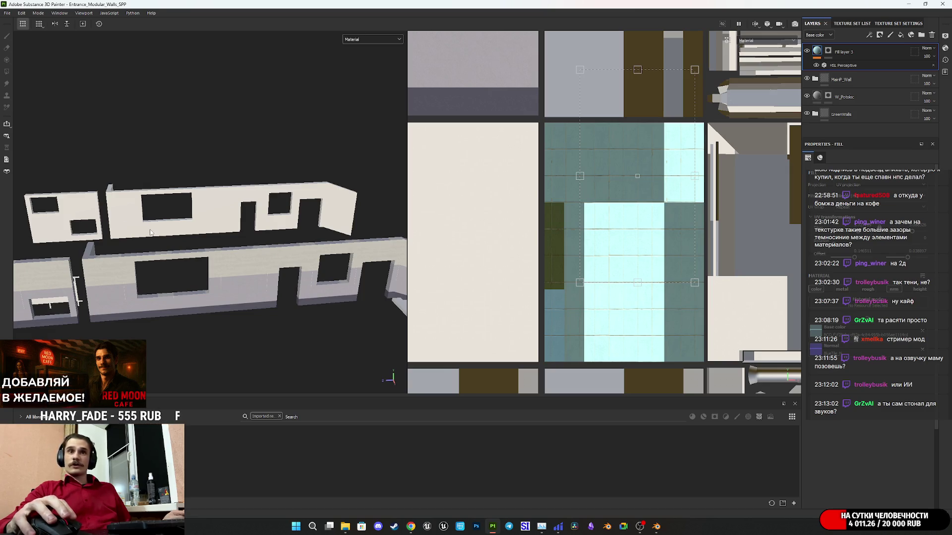
middle_click_drag(159, 230, 386, 238)
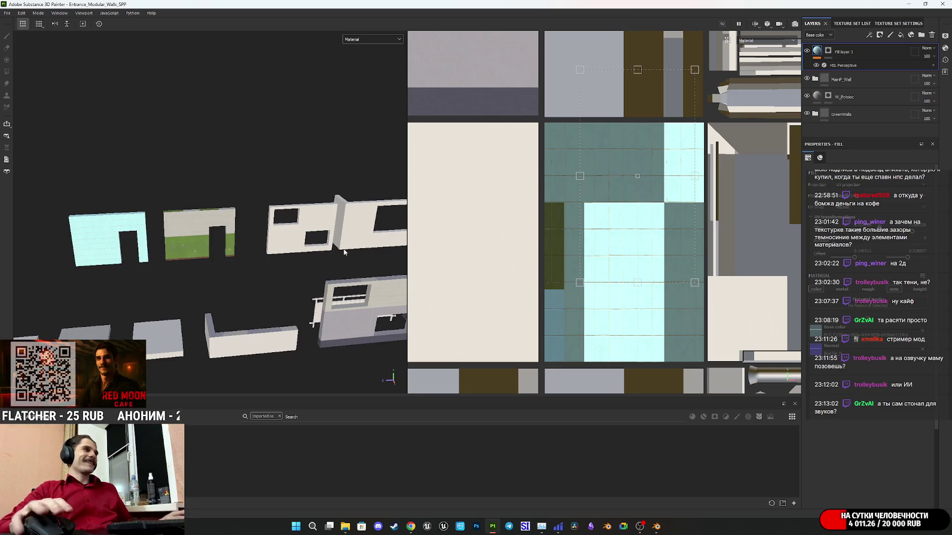
middle_click_drag(346, 251, 382, 211)
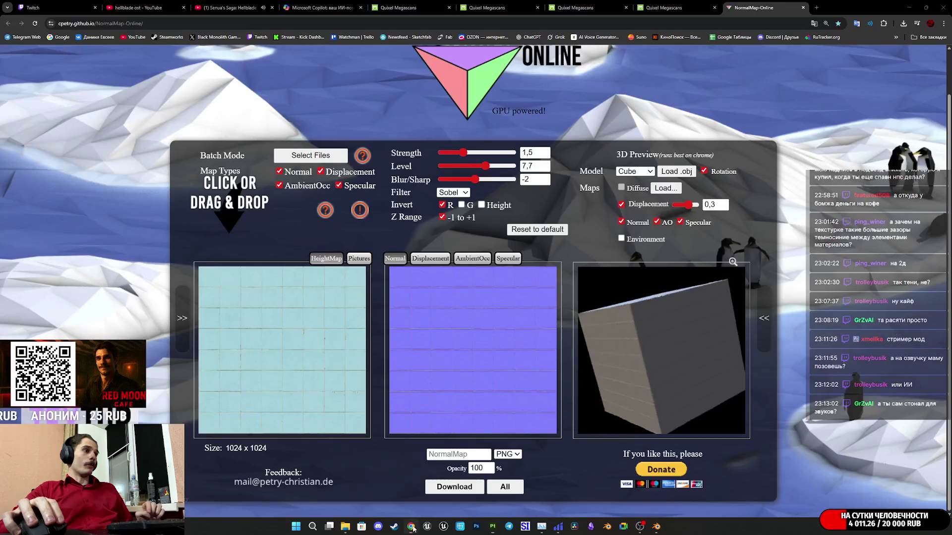
left_click(410, 527)
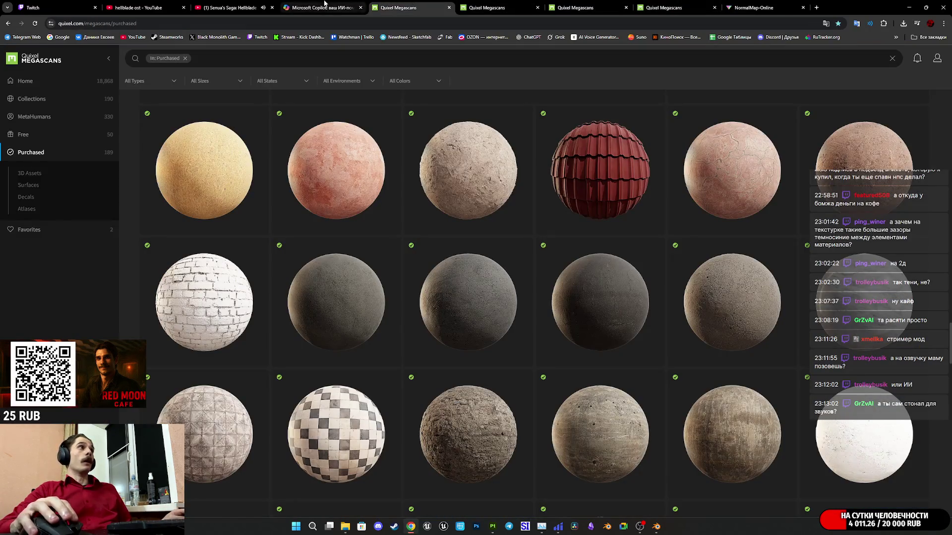
Step: Start a new Copilot chat containing the earlier seamless tile texture prompt
left_click(298, 6)
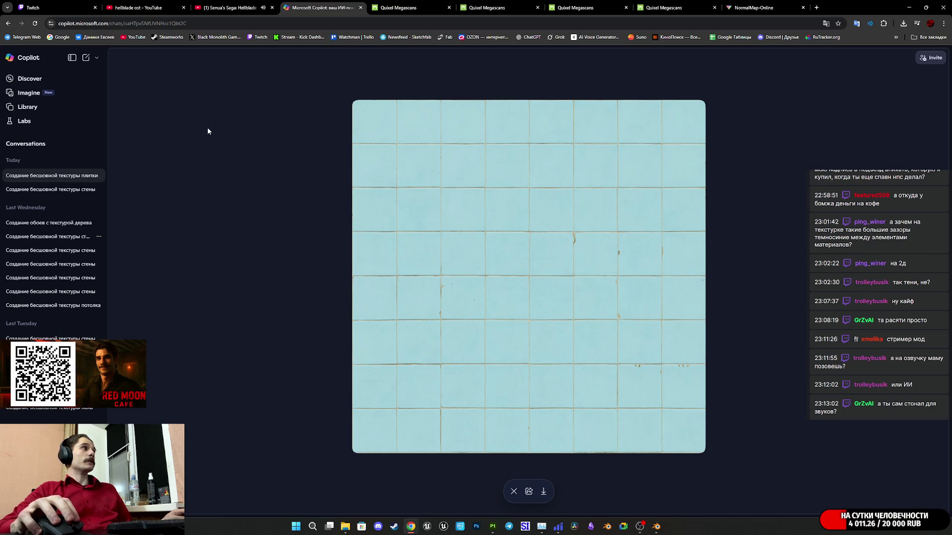
left_click(513, 491)
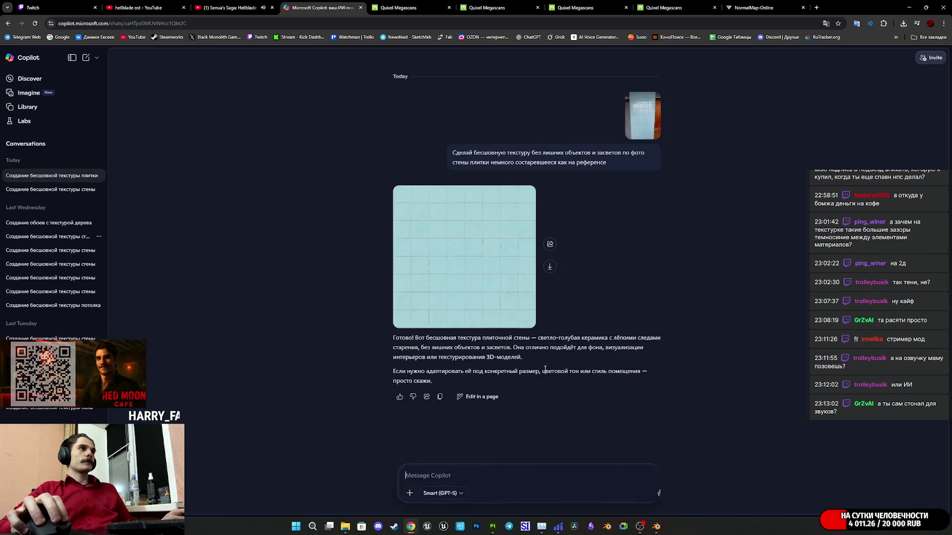
left_click_drag(622, 164, 382, 143)
key("ctrl+c")
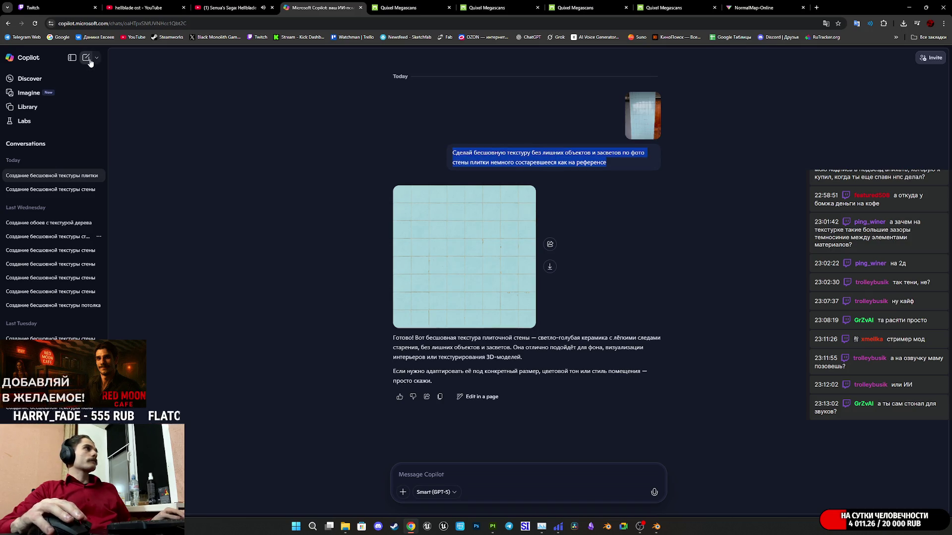
left_click(86, 58)
key("ctrl+v")
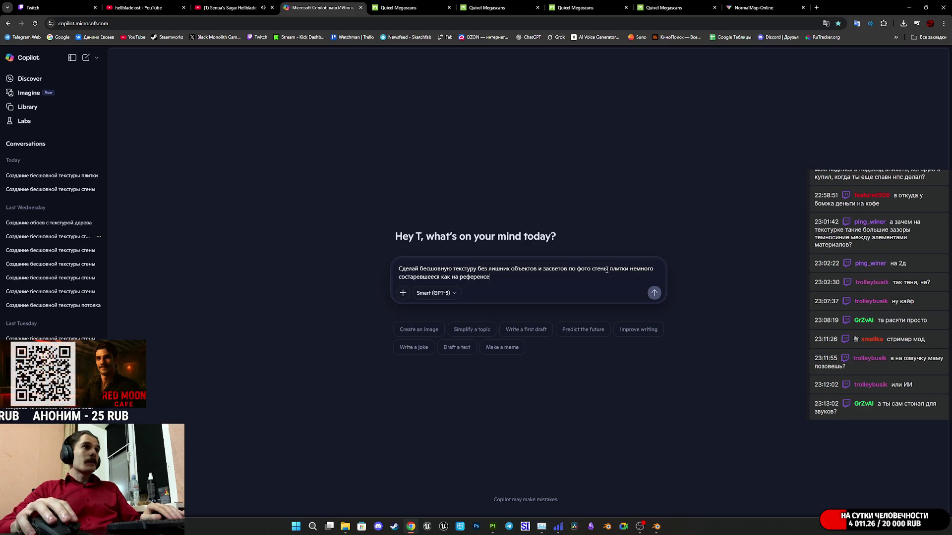
Step: Replace 'стены' with 'пола' in the prompt and bring up reference photo IMG_0955.JPG
left_click_drag(607, 269, 592, 271)
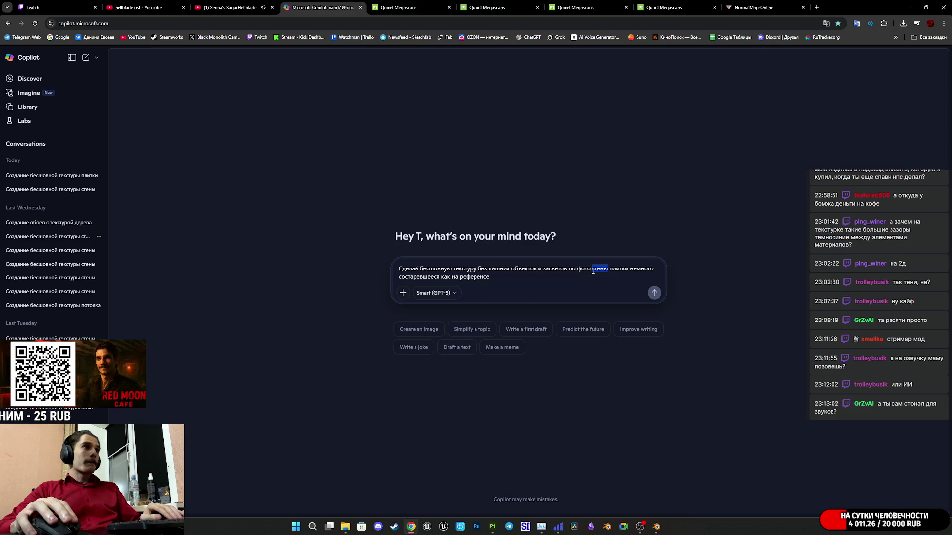
type("gjkf")
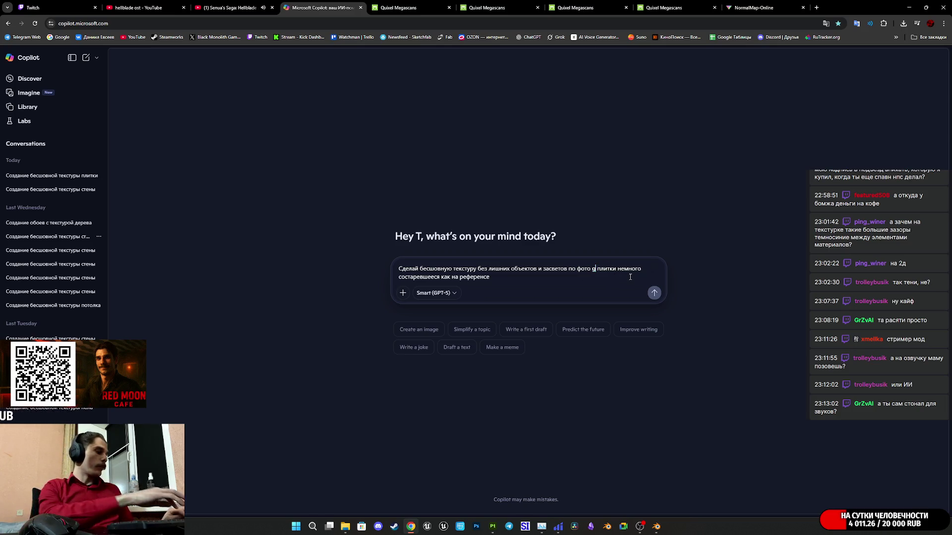
key("BackSpace")
key("BackSpace")
key("BackSpace")
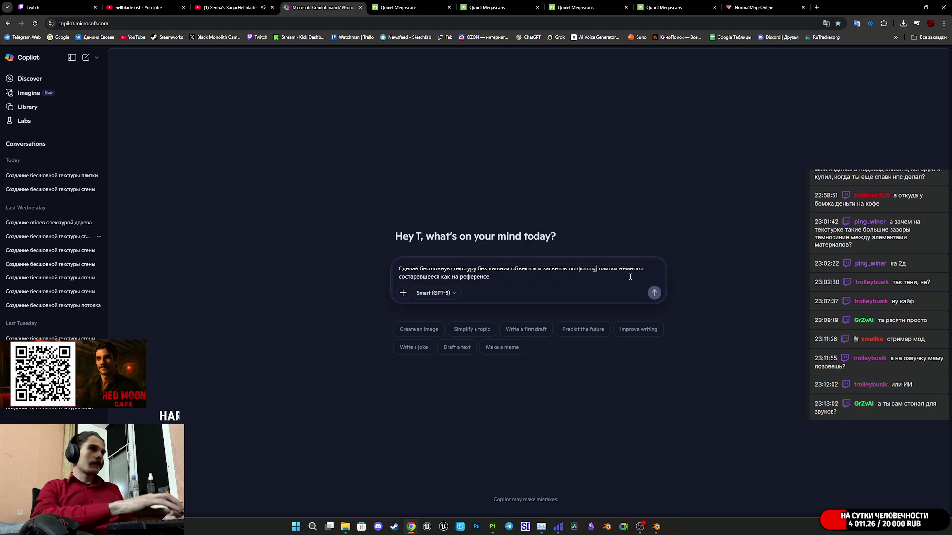
type("пола")
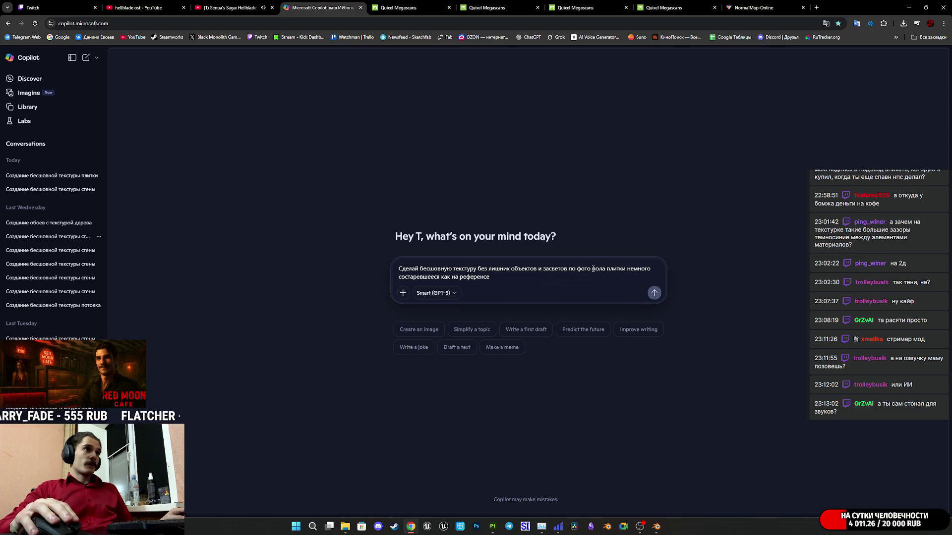
left_click(345, 486)
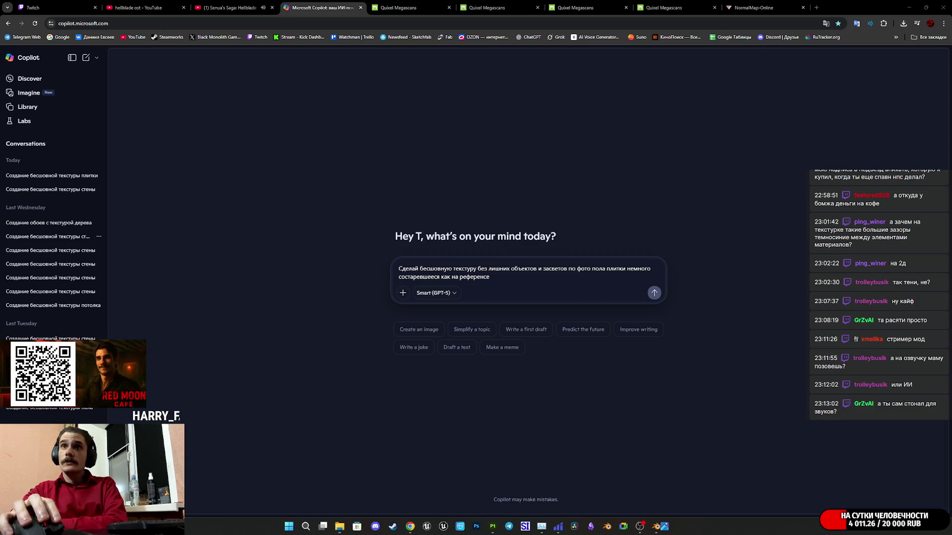
left_click_drag(431, 133, 467, 127)
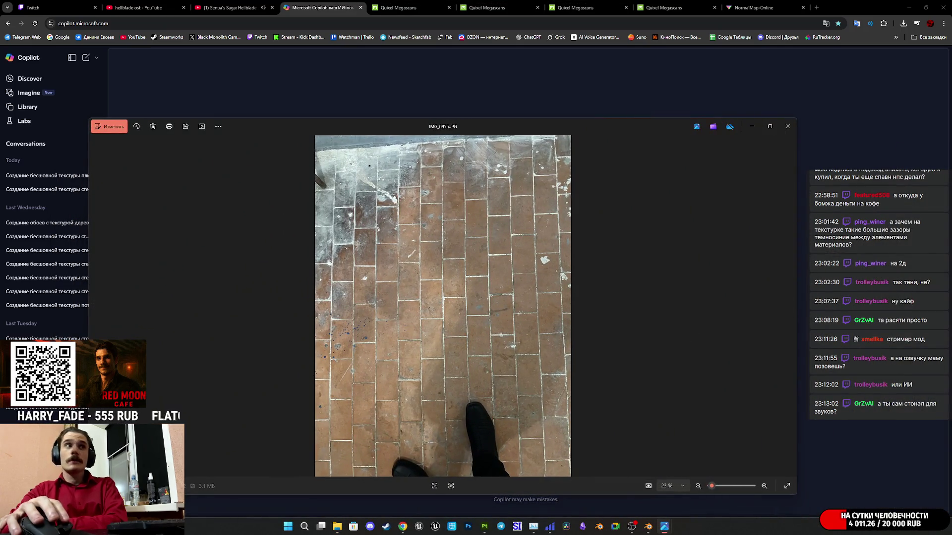
Step: Browse reference photos IMG_0954 and IMG_0956, then close all the Photos viewers
key("Left")
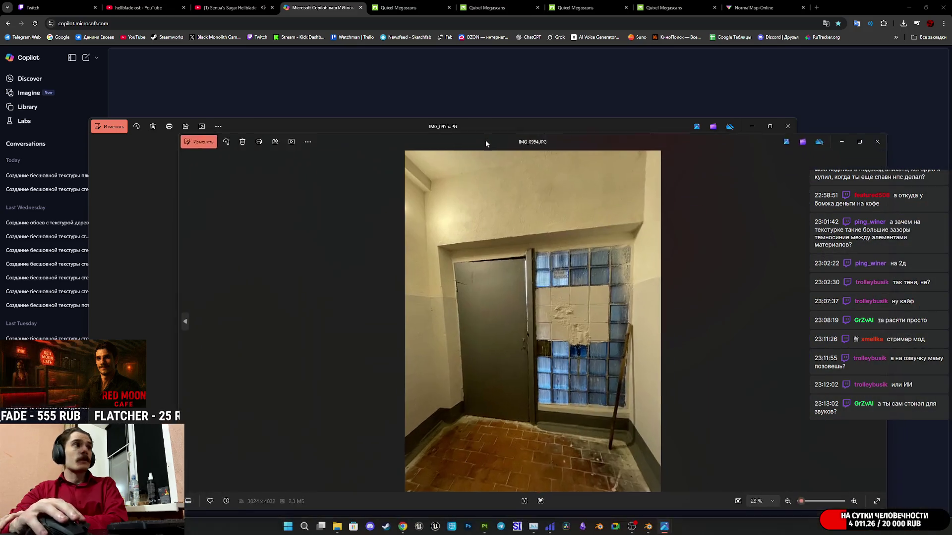
left_click_drag(443, 124, 432, 122)
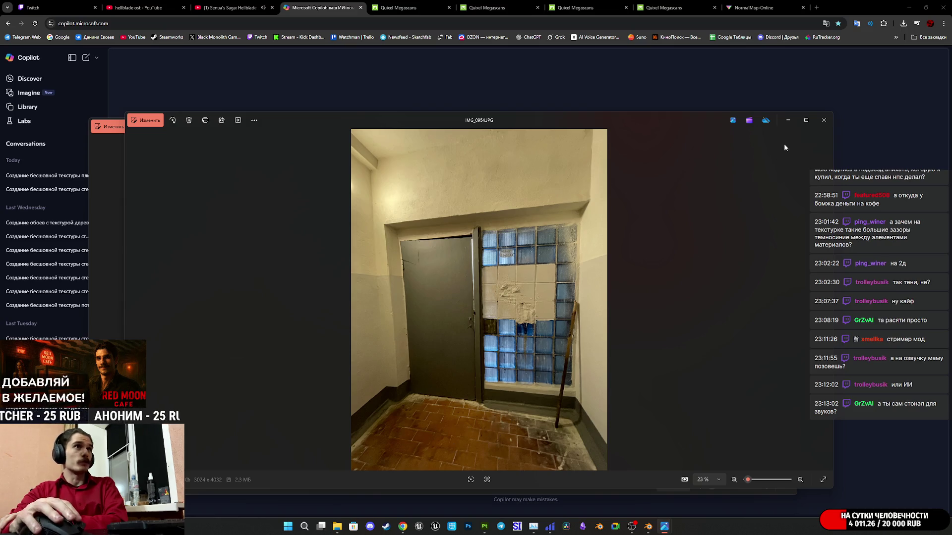
left_click(825, 123)
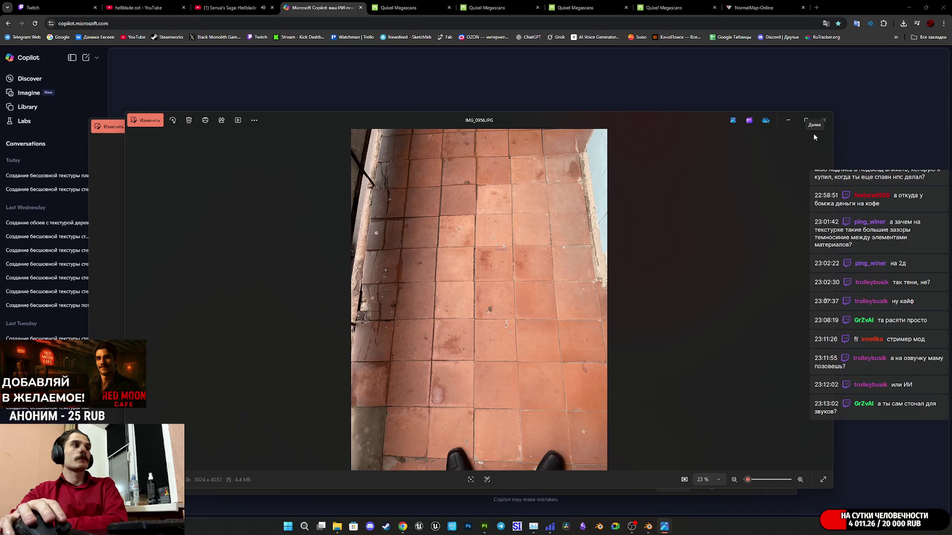
left_click(830, 123)
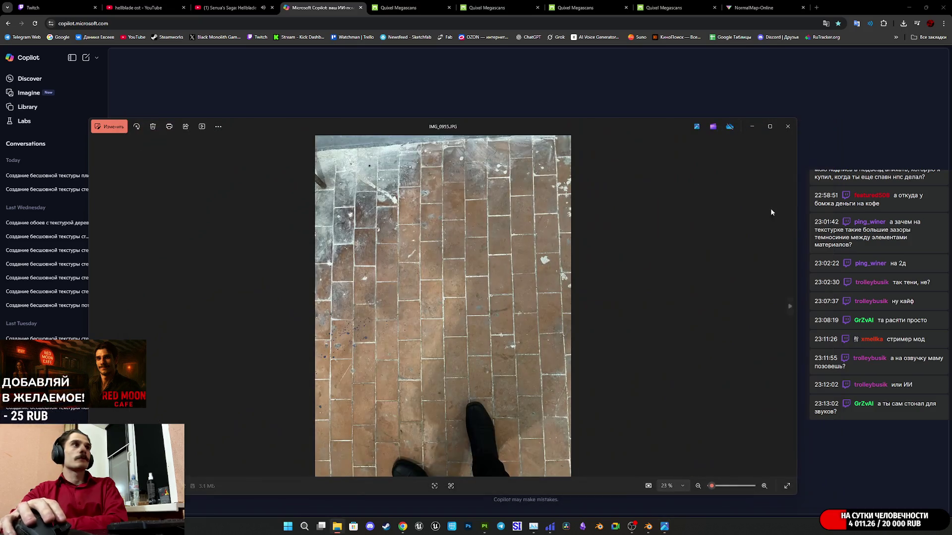
left_click(793, 128)
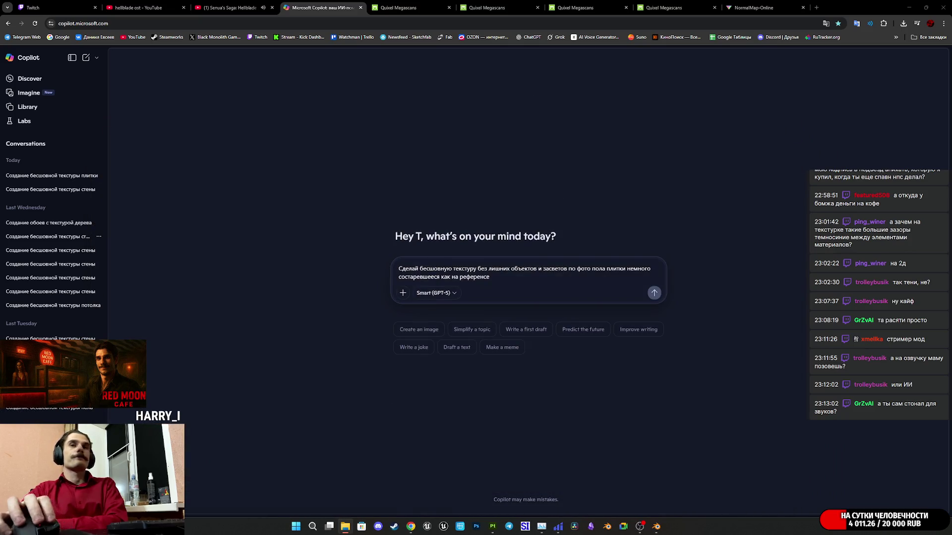
Step: Attach the floor photo, add '1x1' to the prompt and send the request
mouse_move(951, 287)
left_mouse_down()
mouse_move(619, 300)
mouse_move(523, 268)
left_mouse_up()
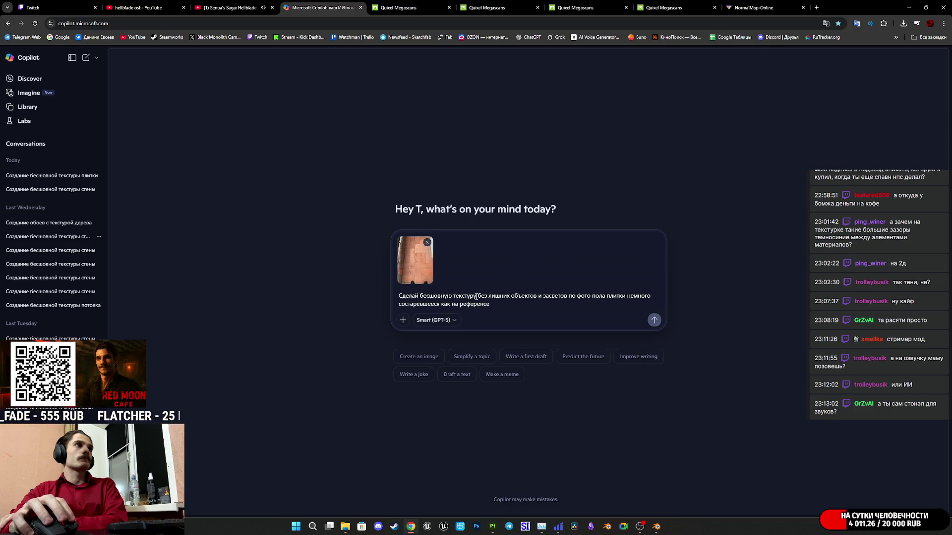
type("1")
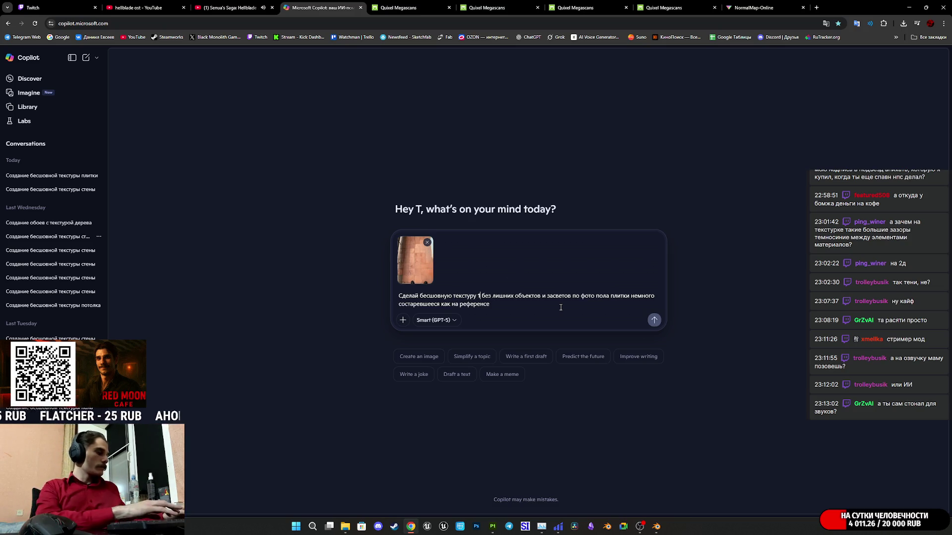
type("x1")
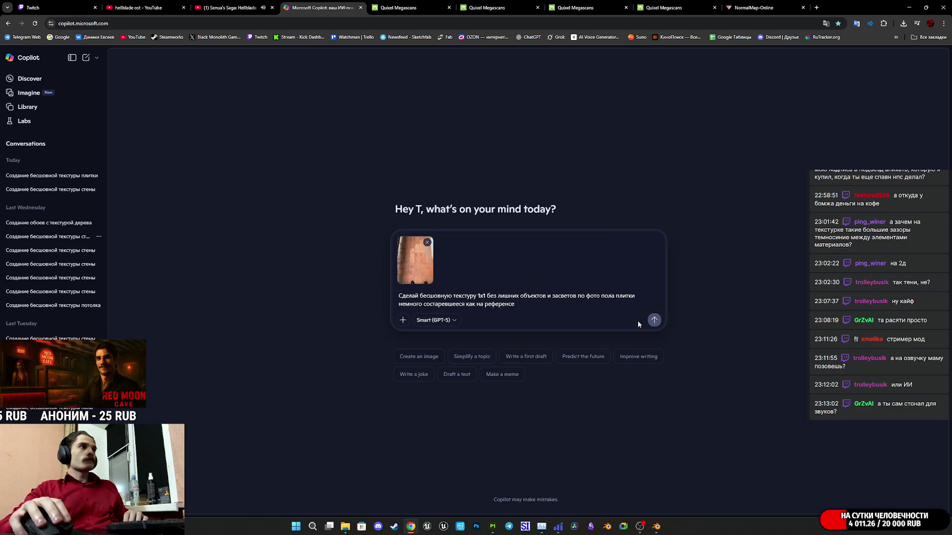
left_click(653, 320)
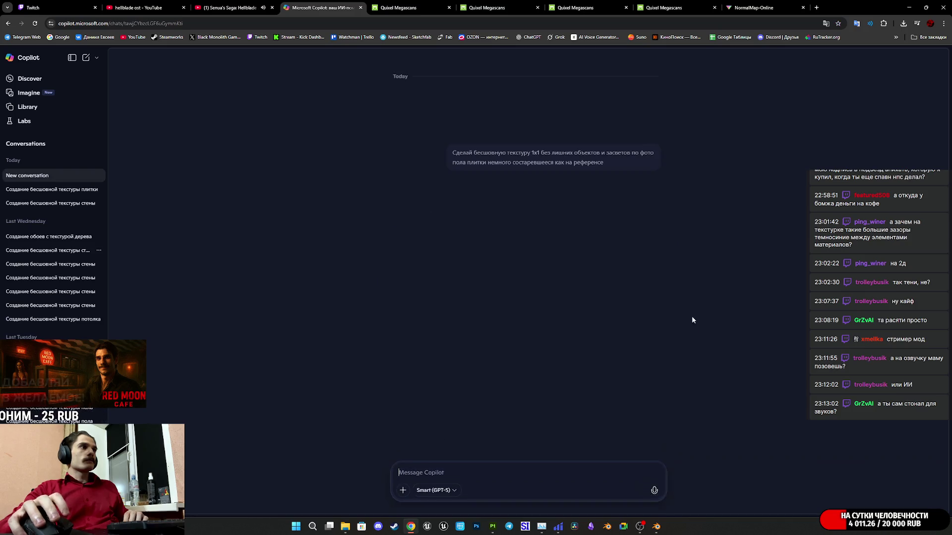
left_click(84, 7)
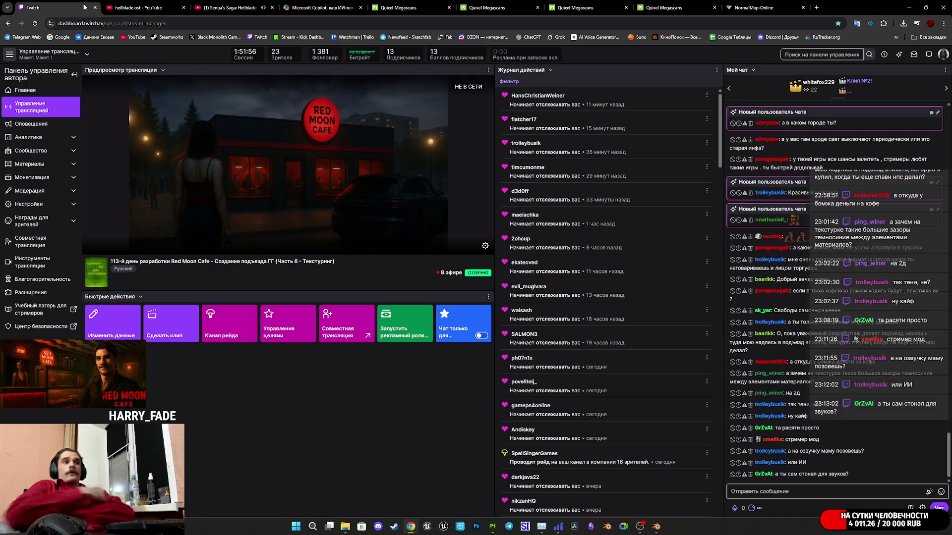
left_click(493, 527)
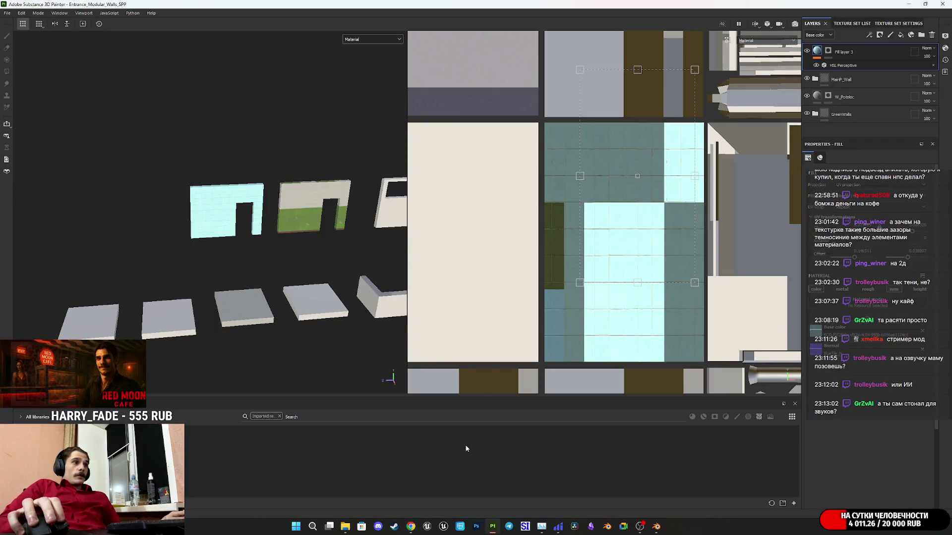
scroll(293, 263, "up", 2)
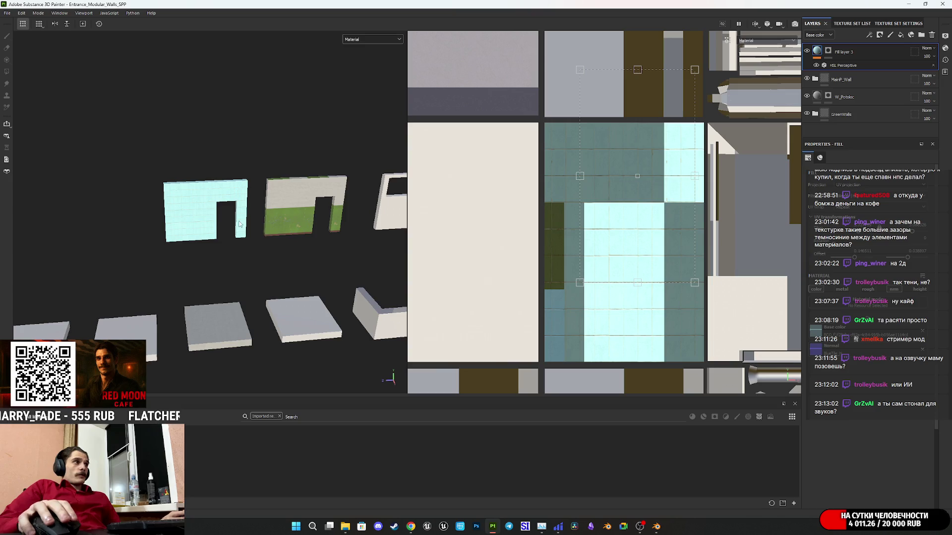
scroll(195, 216, "up", 5)
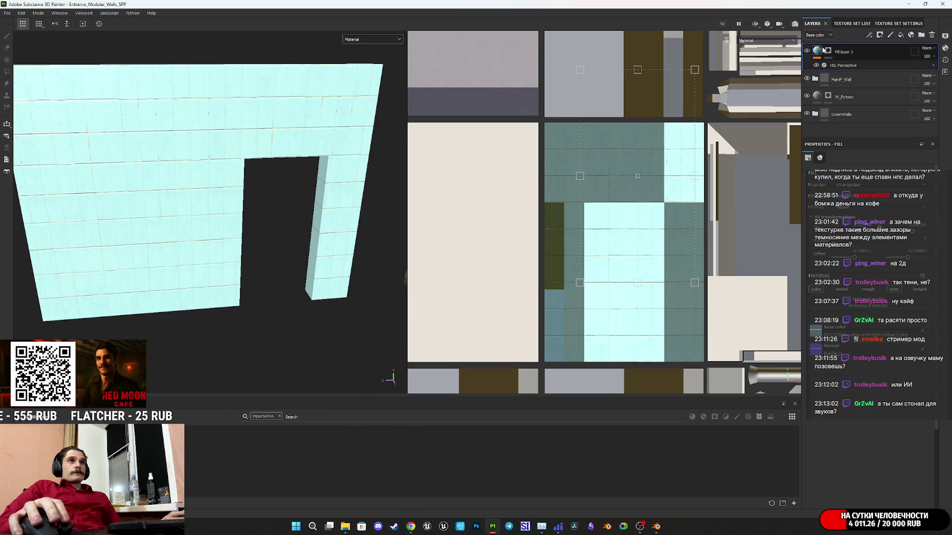
left_click(364, 40)
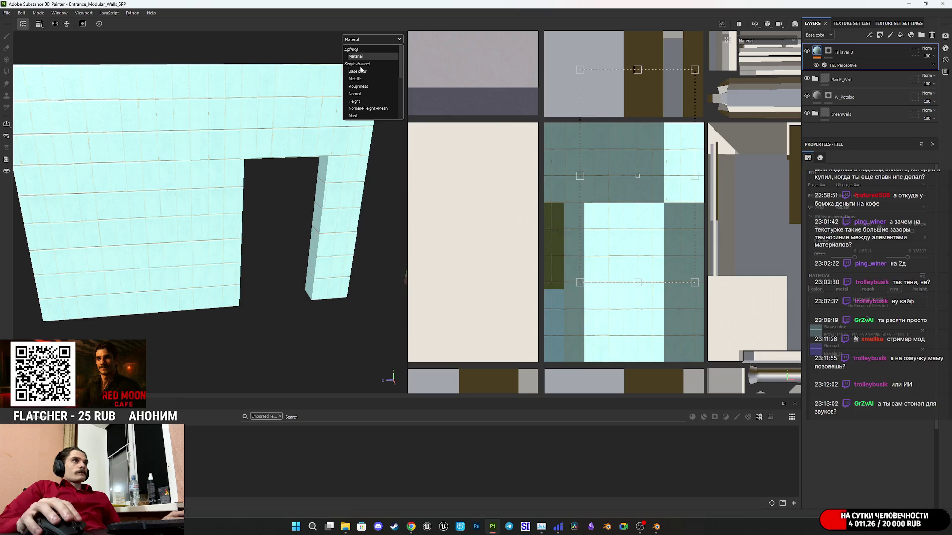
left_click(357, 71)
scroll(270, 178, "down", 6)
mouse_move(239, 206)
left_mouse_down("alt")
mouse_move(251, 281)
mouse_move(223, 319)
mouse_move(522, 322)
mouse_move(373, 273)
left_mouse_up("alt")
scroll(191, 213, "up", 5)
left_click_drag(174, 211, 221, 198, "alt")
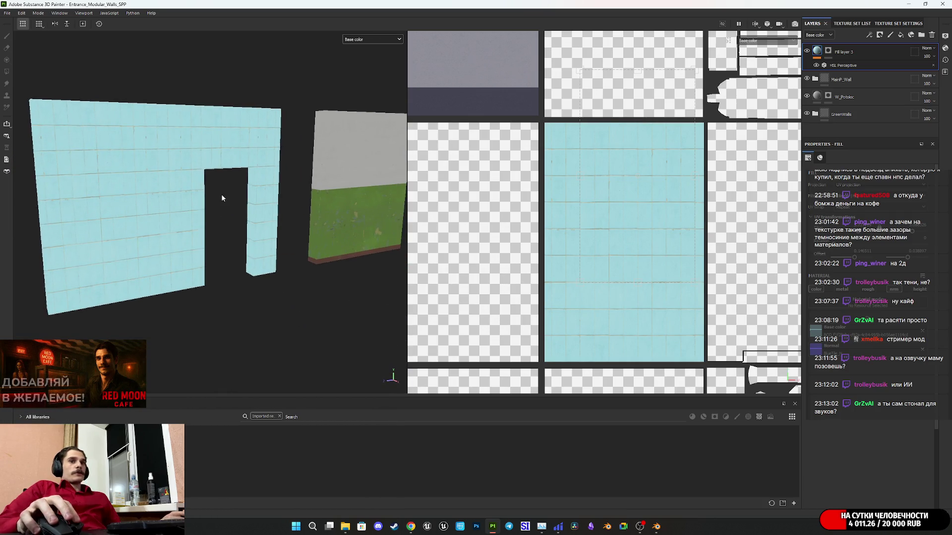
left_click(369, 40)
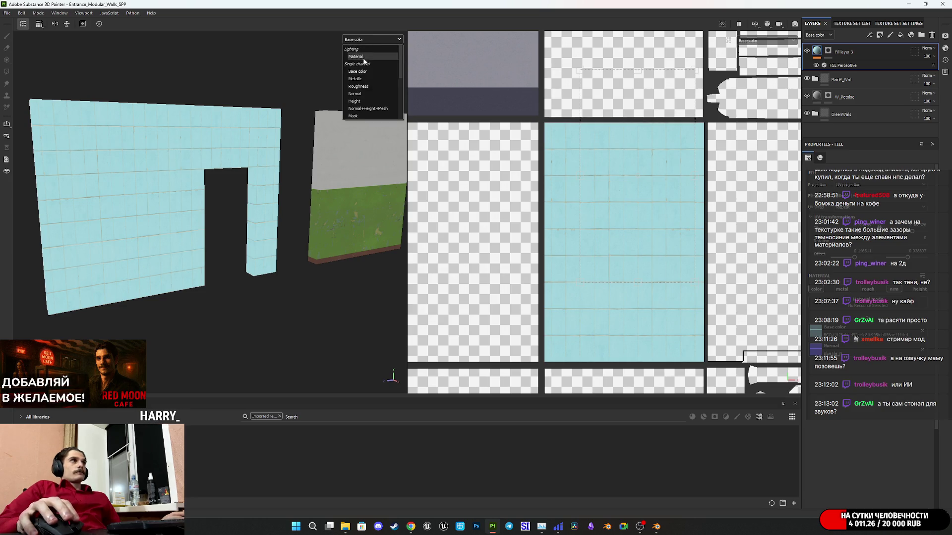
left_click(364, 57)
mouse_move(410, 526)
left_click(410, 483)
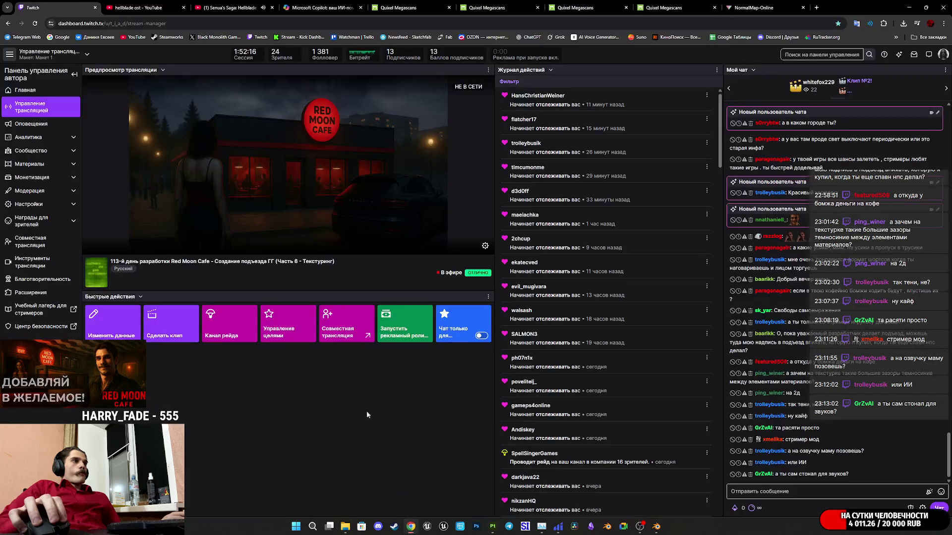
Step: Go back to the Microsoft Copilot tab to see the generated terracotta floor texture
left_click(320, 6)
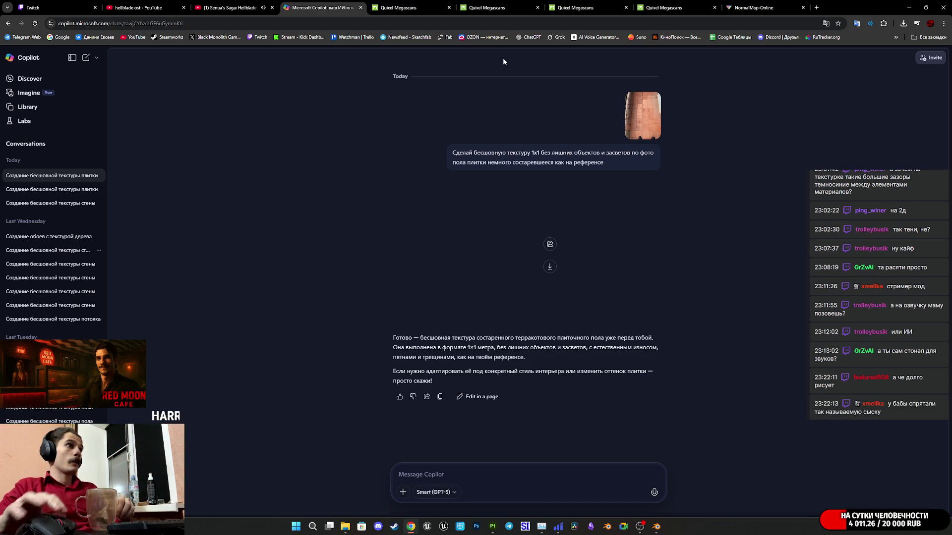
Step: View the generated texture full size, then repost the copied aged floor-tile prompt with the reference photo
left_click(506, 239)
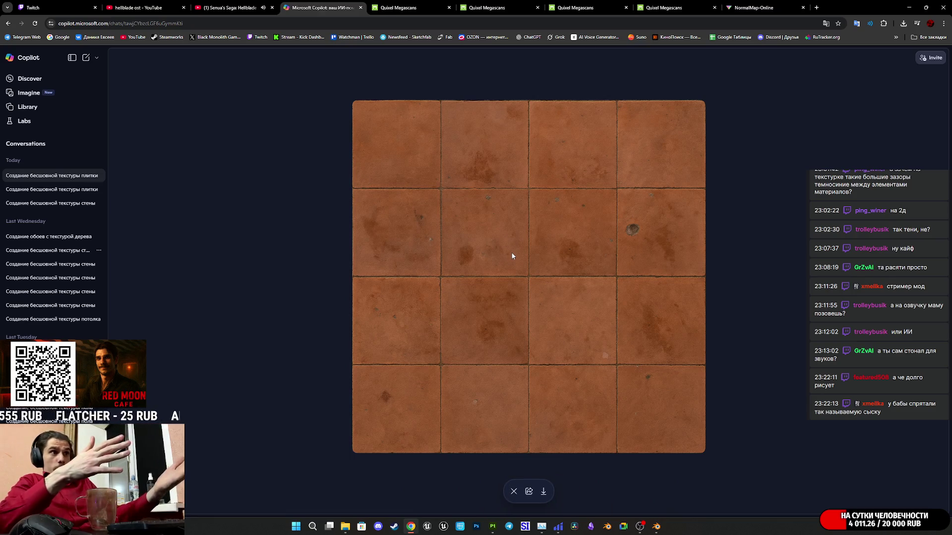
left_click(513, 492)
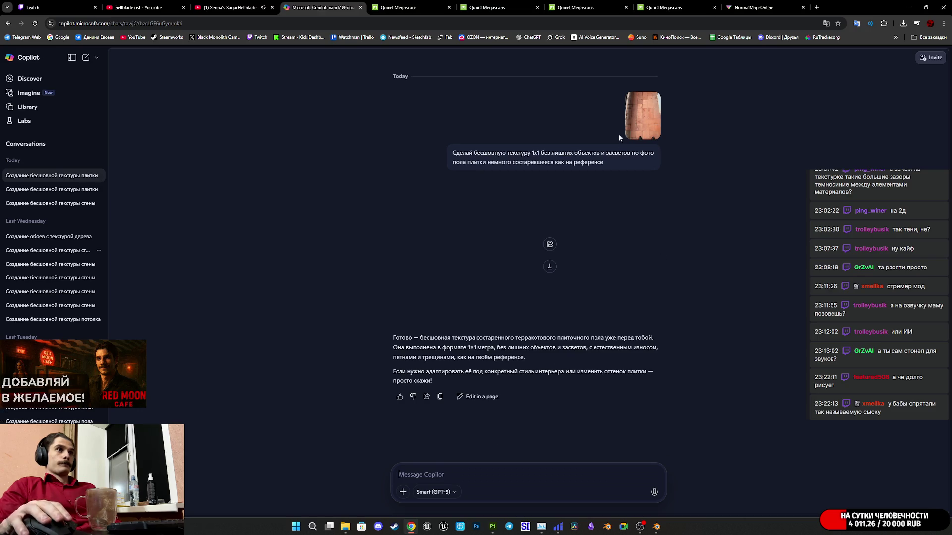
left_click_drag(615, 162, 448, 150)
key("ctrl+c")
left_click(463, 493)
key("ctrl+v")
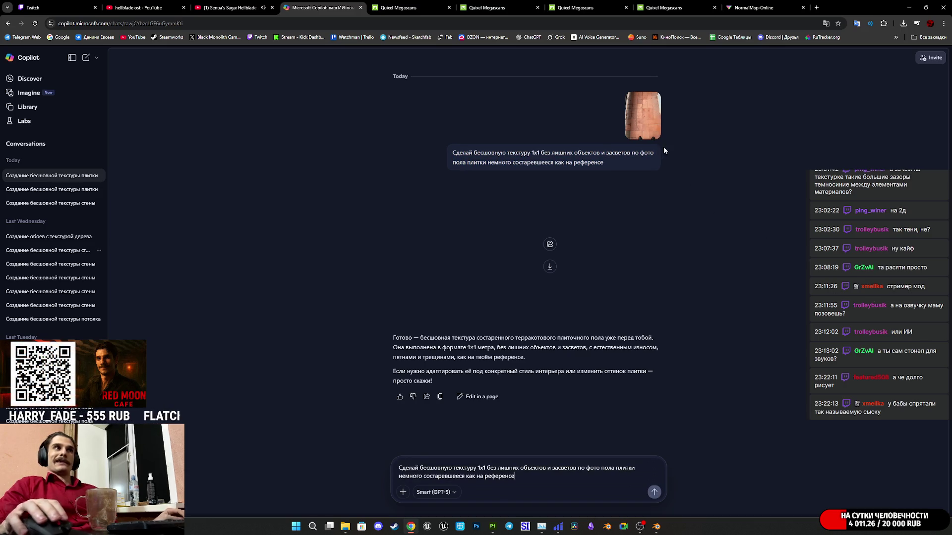
left_click_drag(697, 433, 518, 451)
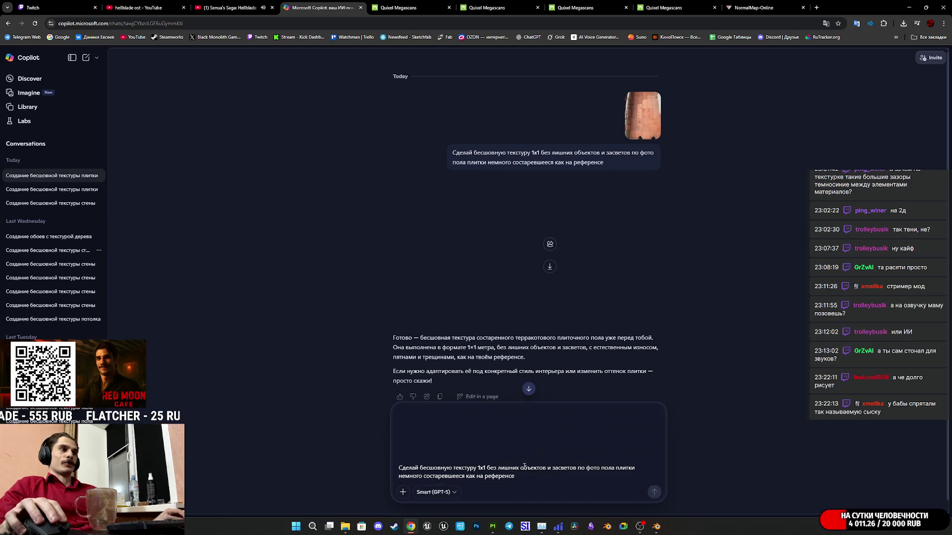
left_click(654, 493)
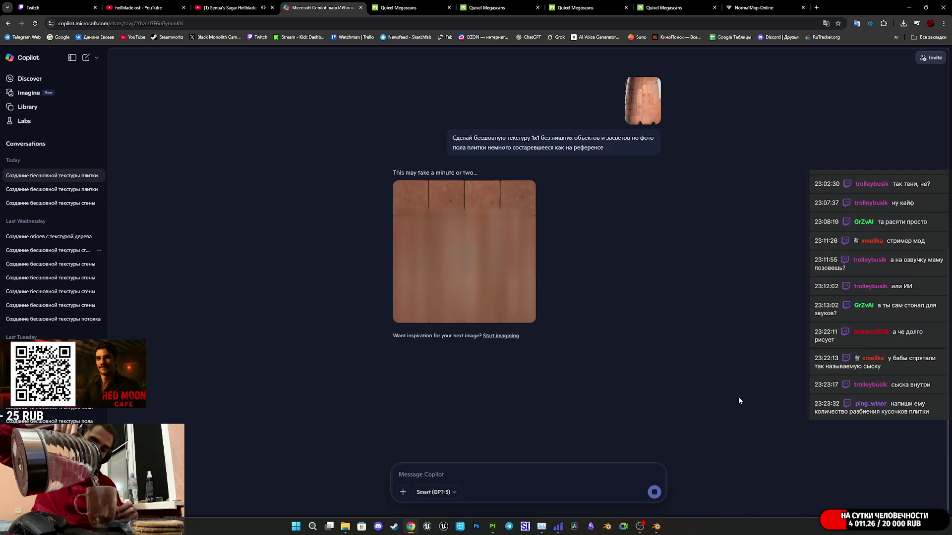
Step: Scroll through the chat while the second terracotta floor texture generates
scroll(623, 247, "up", 1)
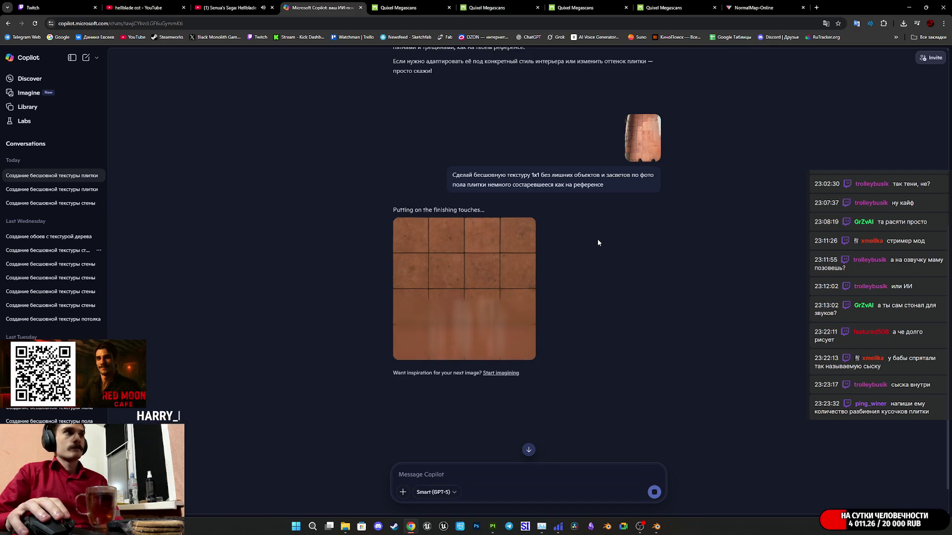
scroll(509, 281, "up", 3)
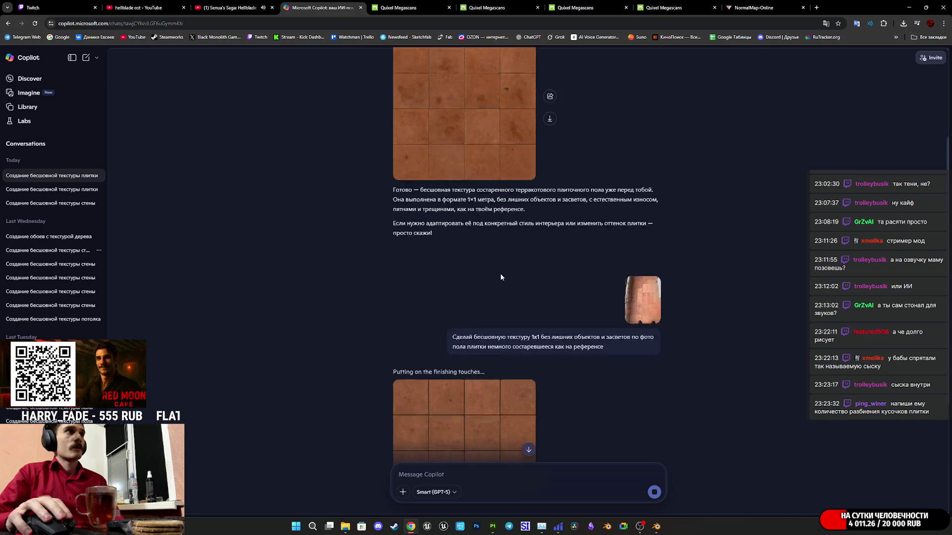
scroll(501, 275, "down", 3)
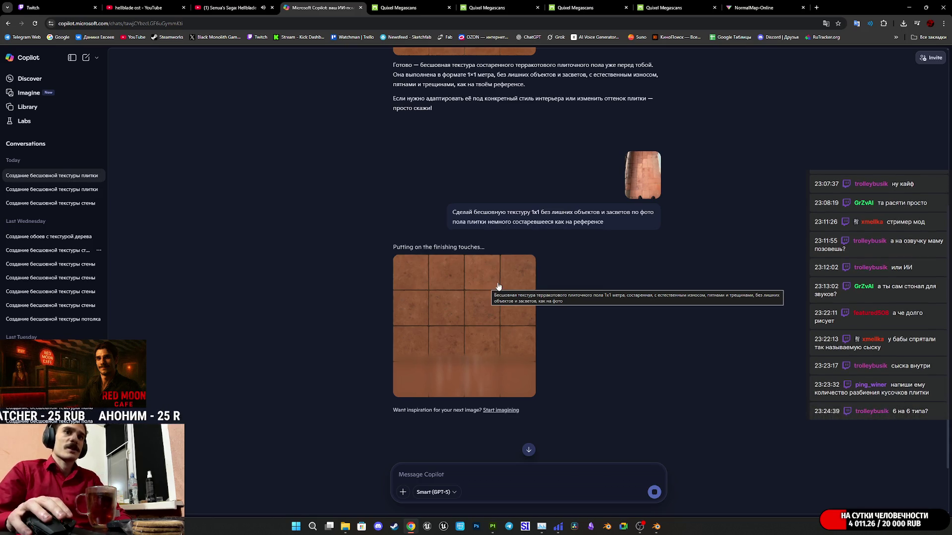
mouse_move(657, 532)
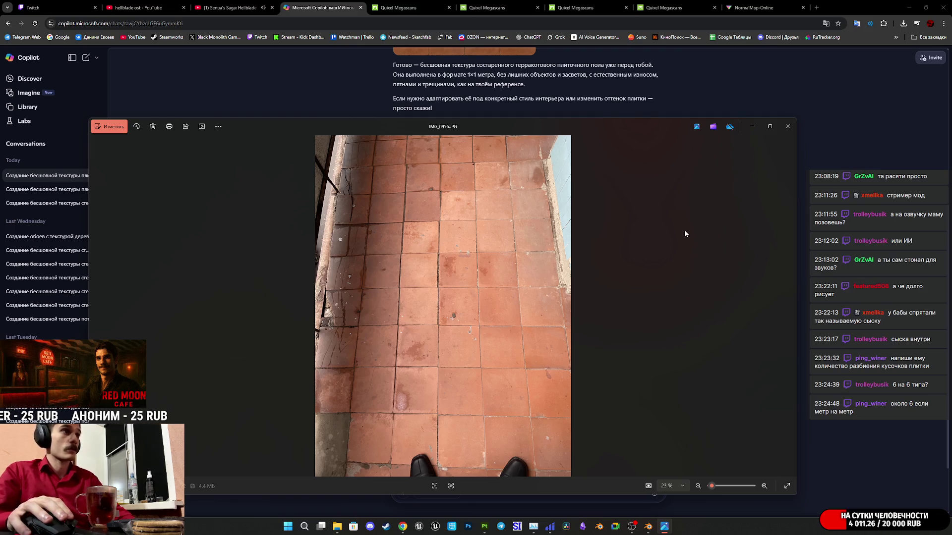
Step: Close the IMG_0956.JPG photo viewer and start a new Copilot message
left_click(787, 126)
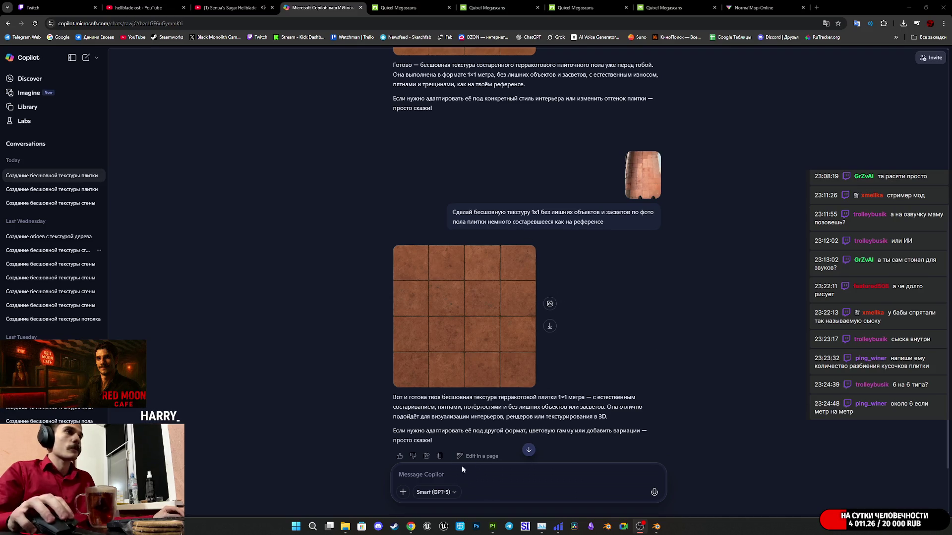
left_click(444, 476)
Step: Copy the earlier floor-tile prompt into the new message box
type("6 на 6")
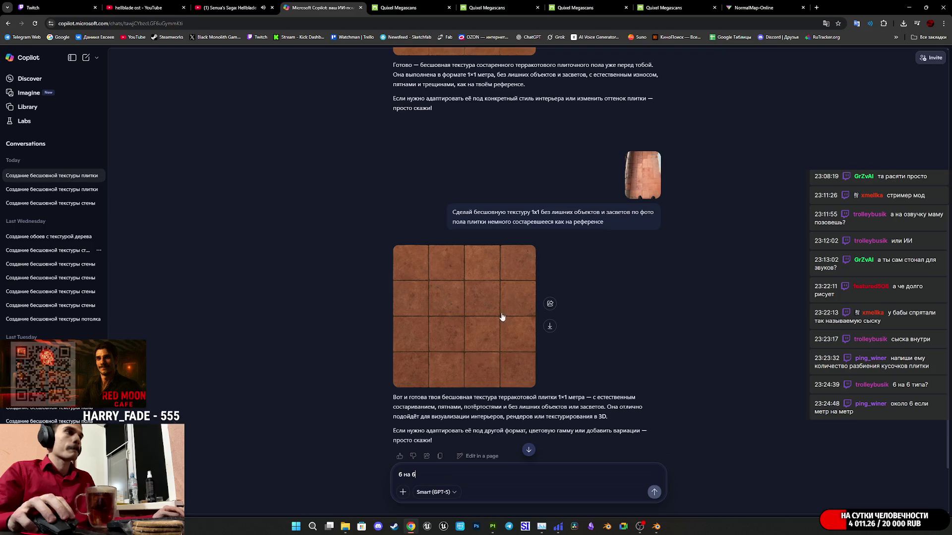
left_click_drag(602, 224, 454, 212)
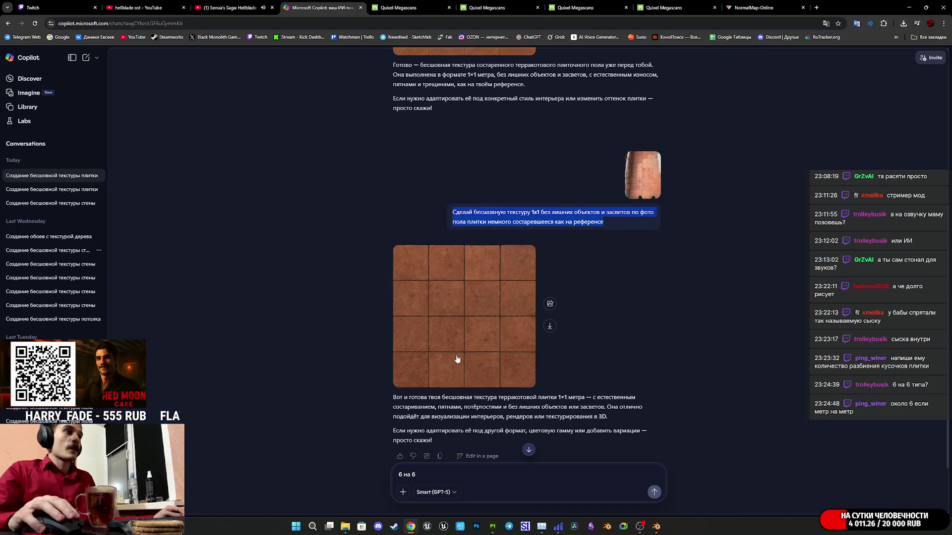
key("ctrl+c")
left_click(400, 476)
key("ctrl+v")
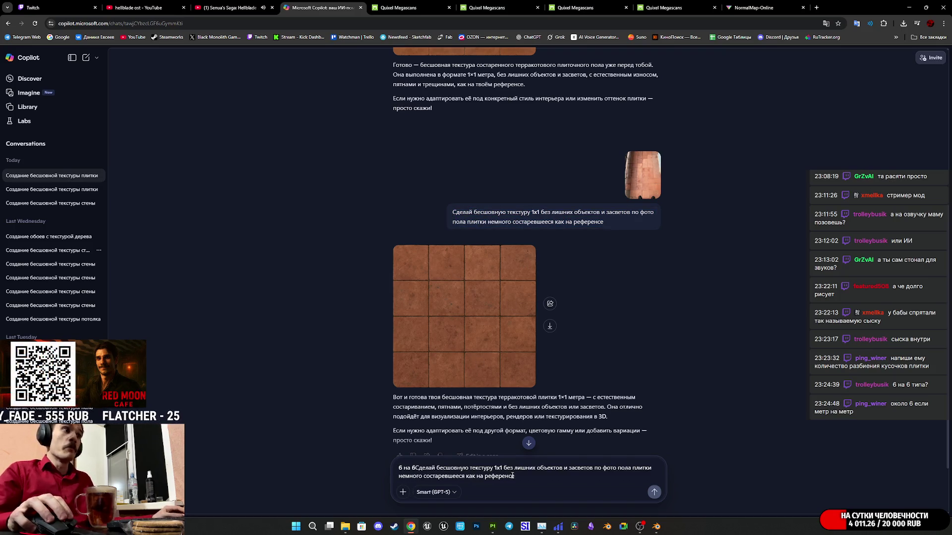
left_click(417, 468)
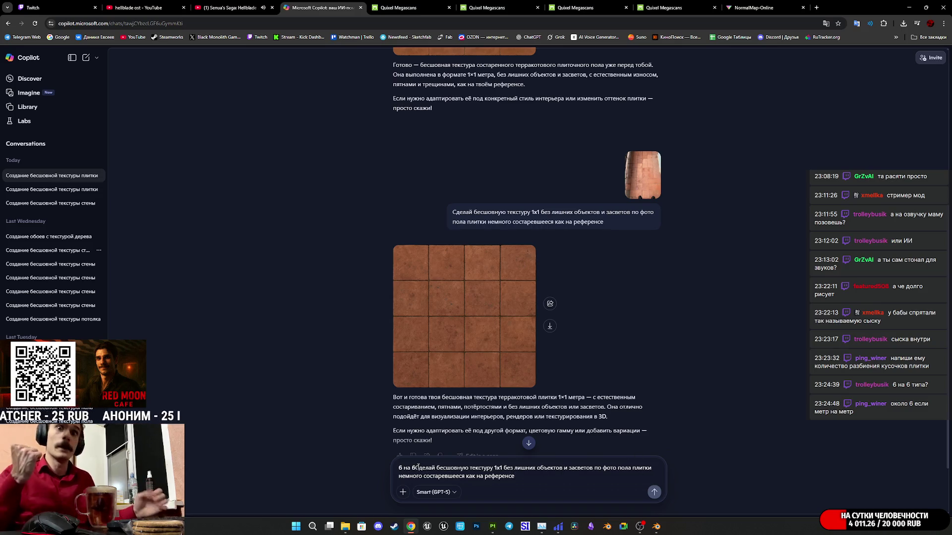
key("shift+Return")
left_click_drag(419, 460, 385, 460)
key("BackSpace")
key("Delete")
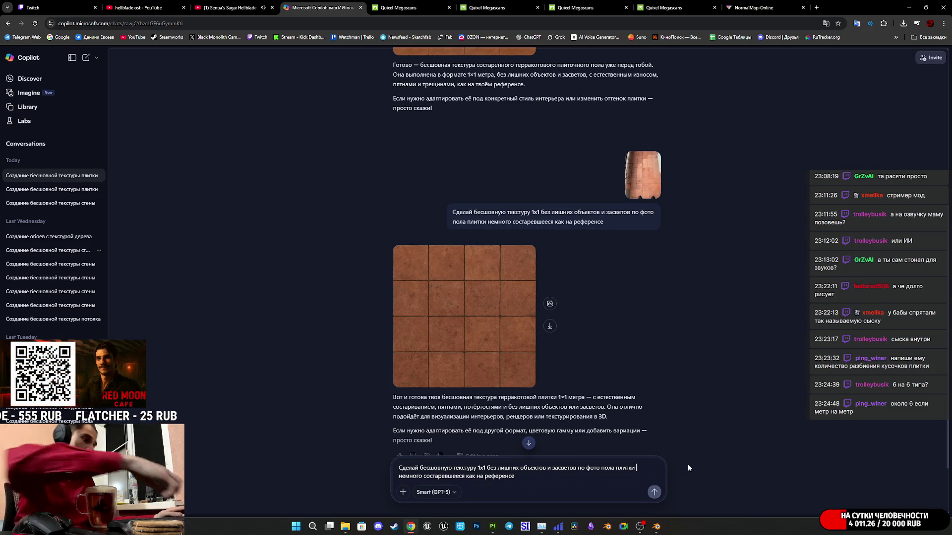
Step: Insert '(6 на 6 кусочков)' after 'плитки' and attach the reference floor photo
type("(6 на 6")
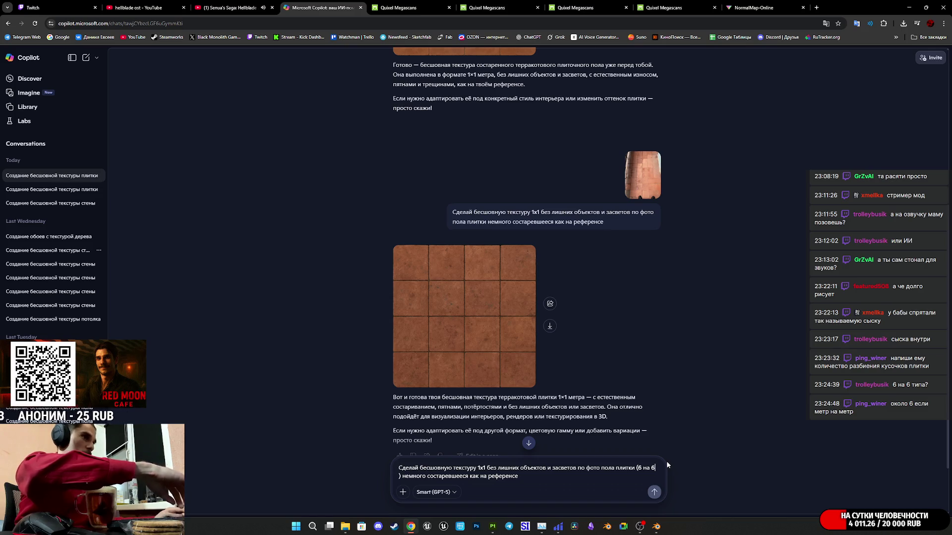
type(" recrjd")
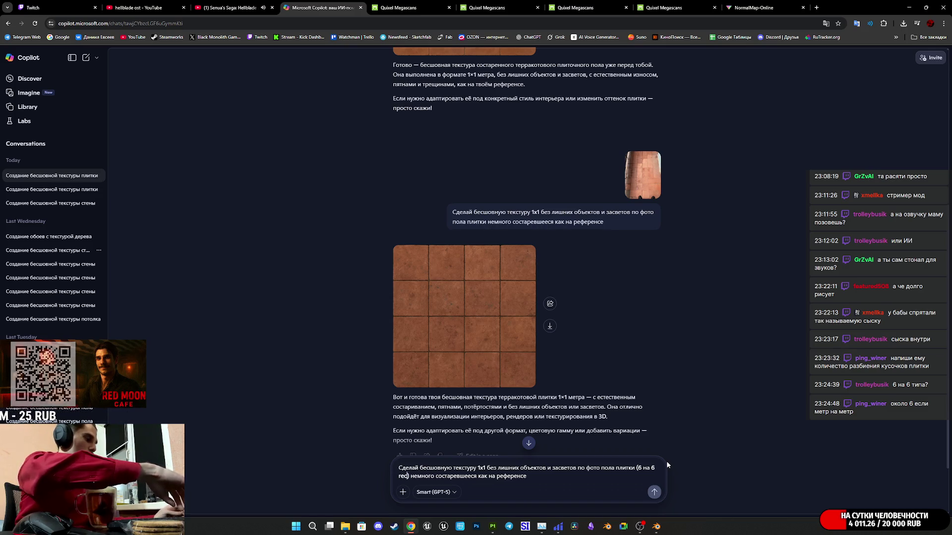
key("BackSpace")
key("BackSpace")
key("BackSpace")
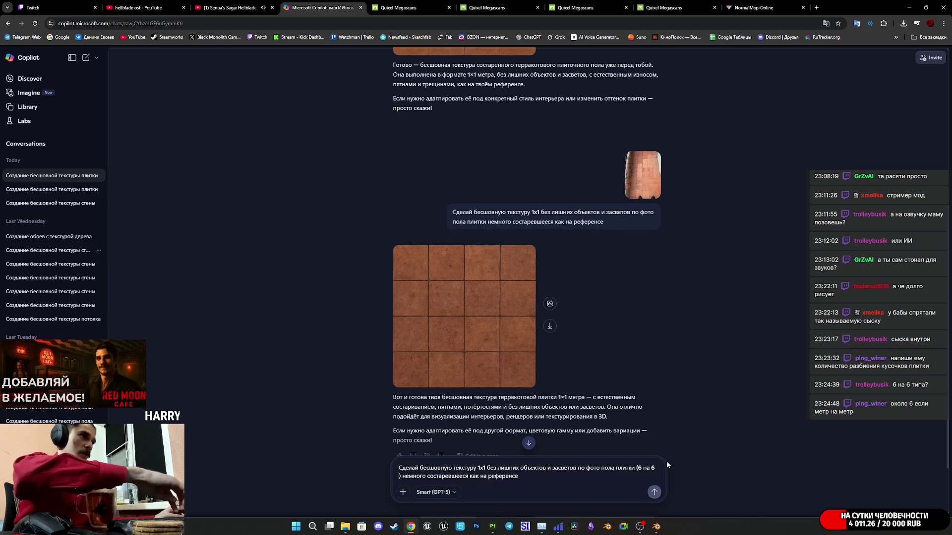
type("кусоч")
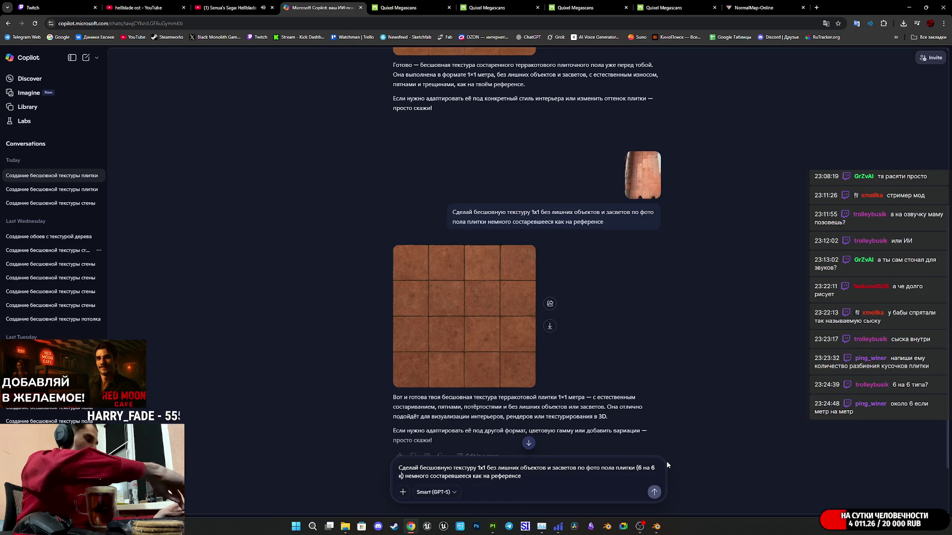
type("ков")
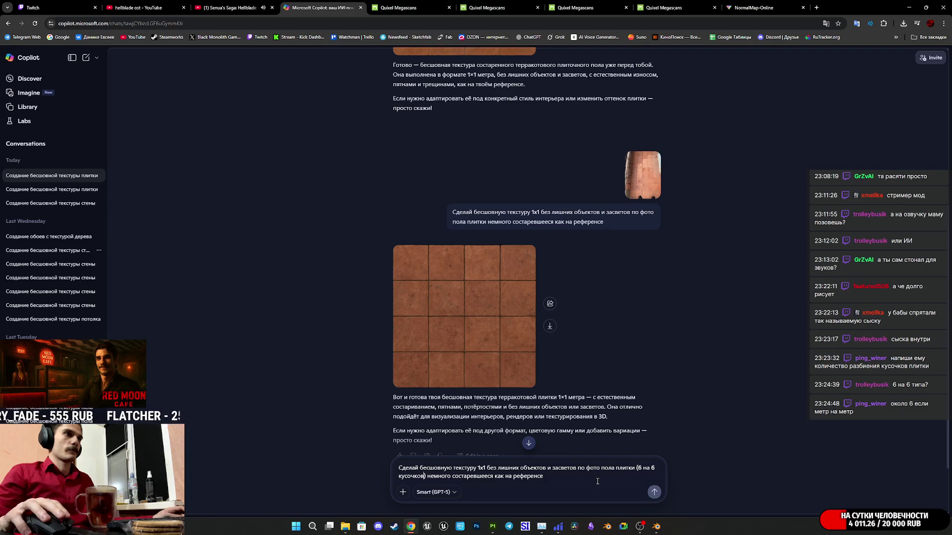
key("super+e")
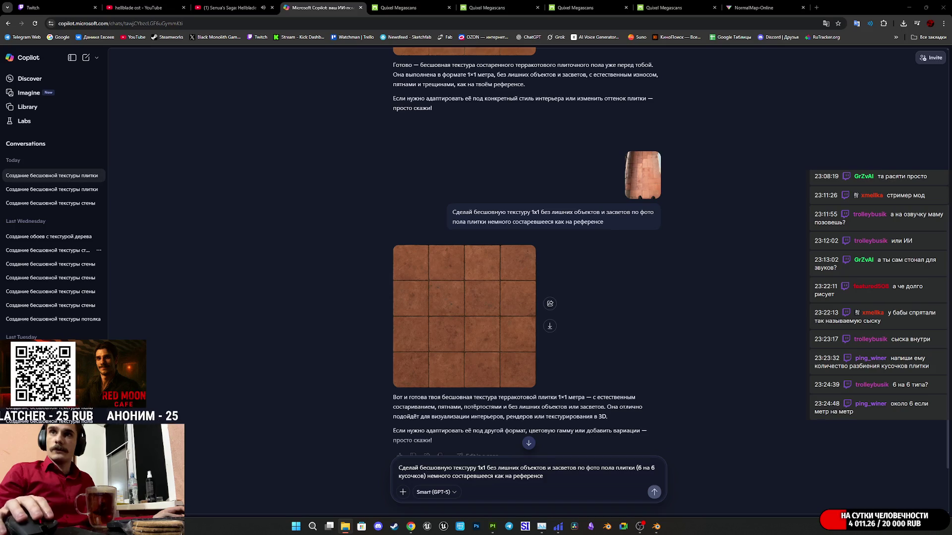
left_click_drag(512, 382, 499, 427)
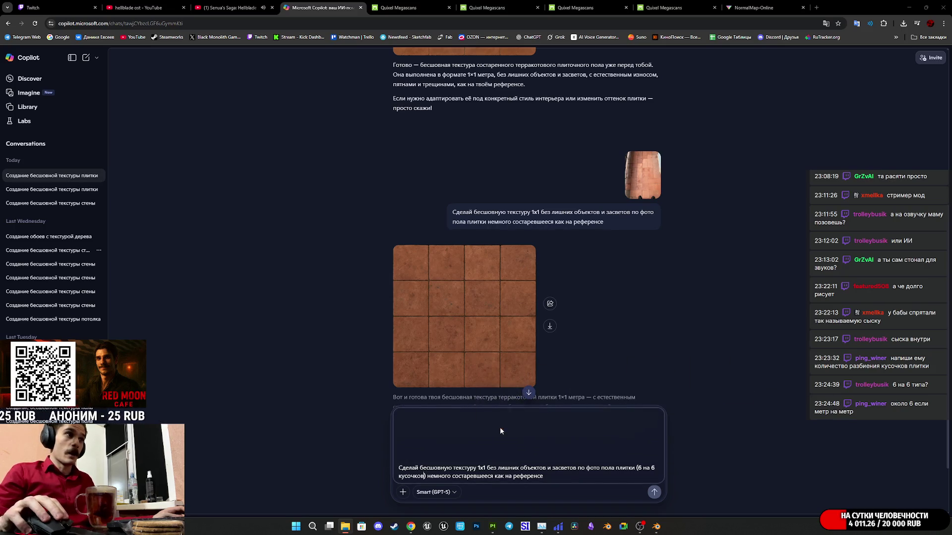
Step: Send the '(6 на 6 кусочков)' request and preview the generating terracotta texture full size
left_click(654, 492)
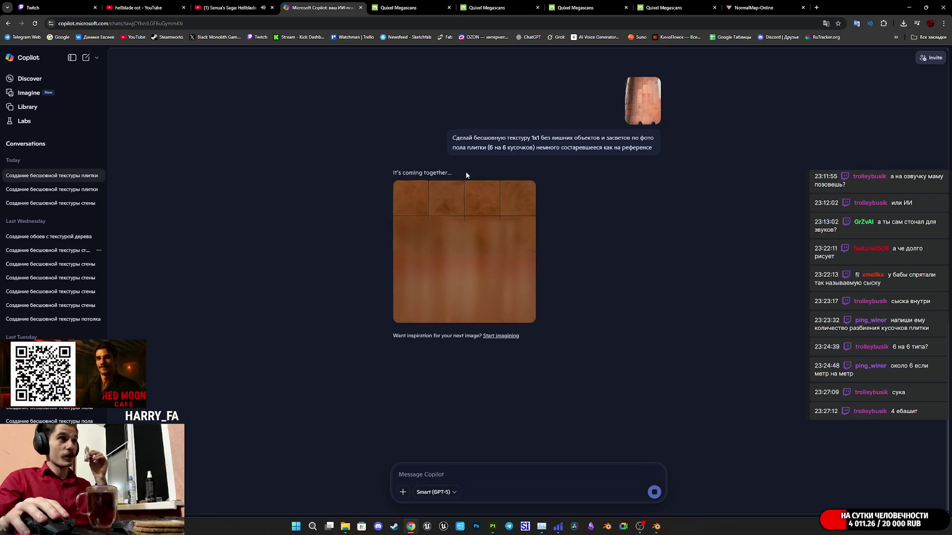
triple_click(438, 174)
left_click(576, 207)
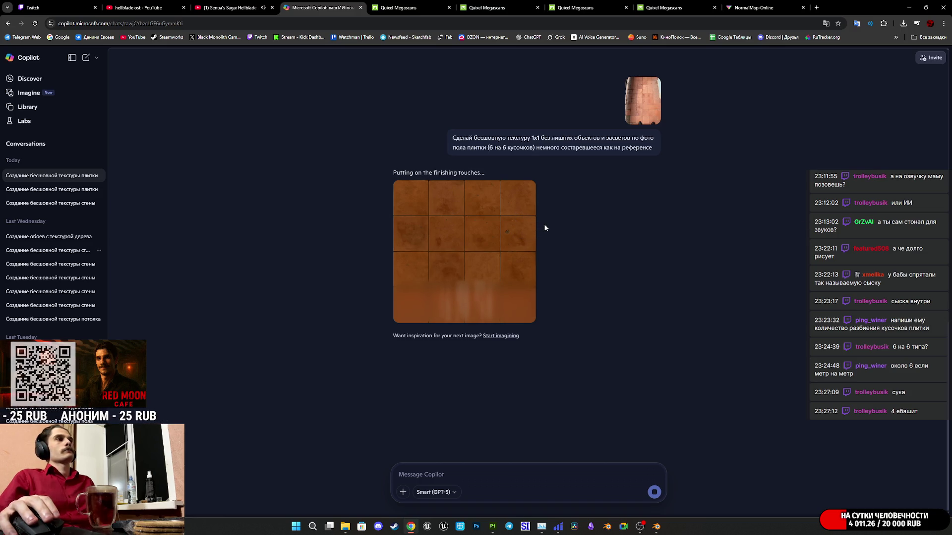
left_click(482, 229)
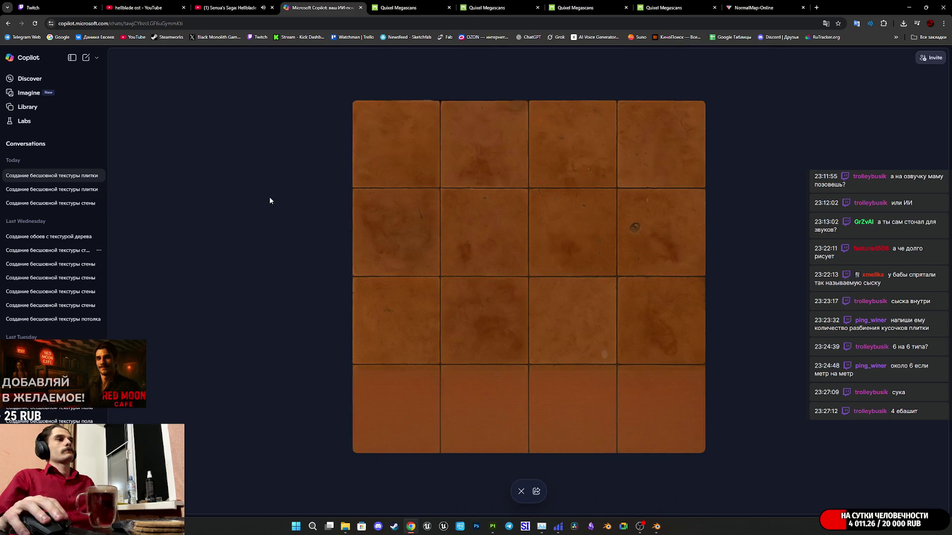
left_click(515, 491)
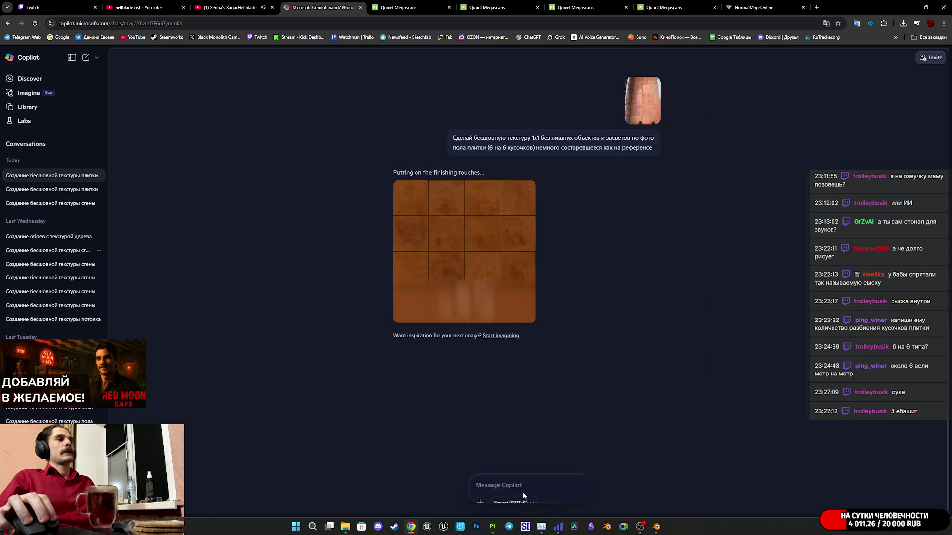
scroll(642, 310, "up", 4)
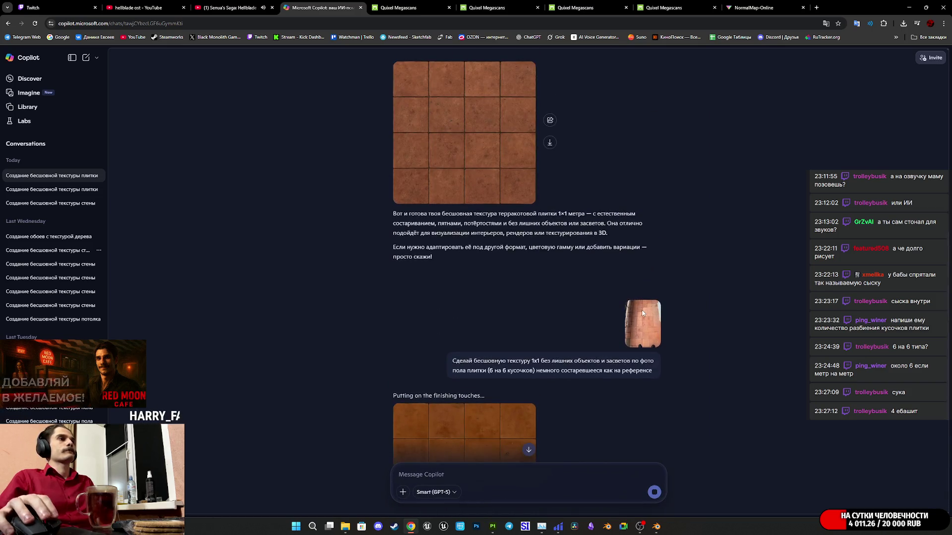
scroll(641, 312, "up", 3)
scroll(642, 311, "up", 5)
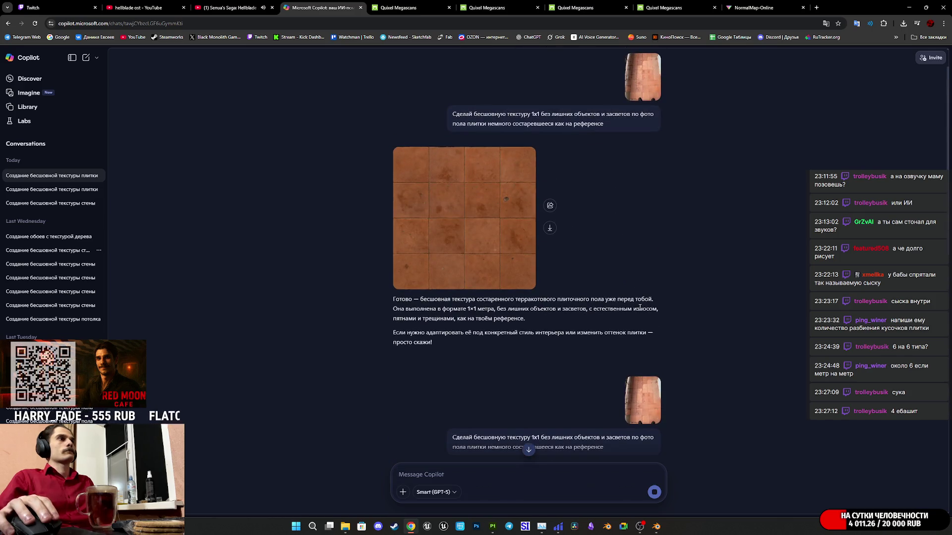
scroll(640, 310, "down", 4)
scroll(639, 311, "down", 10)
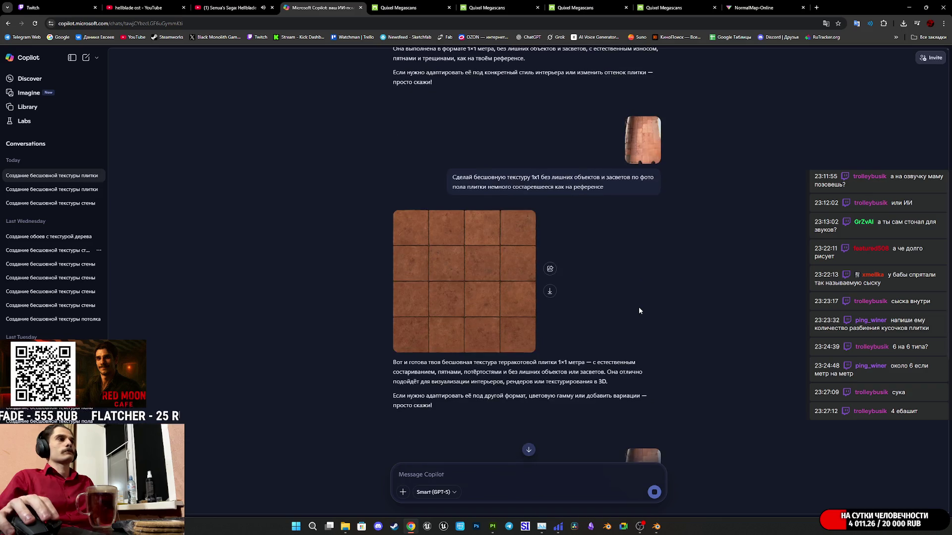
scroll(637, 308, "up", 7)
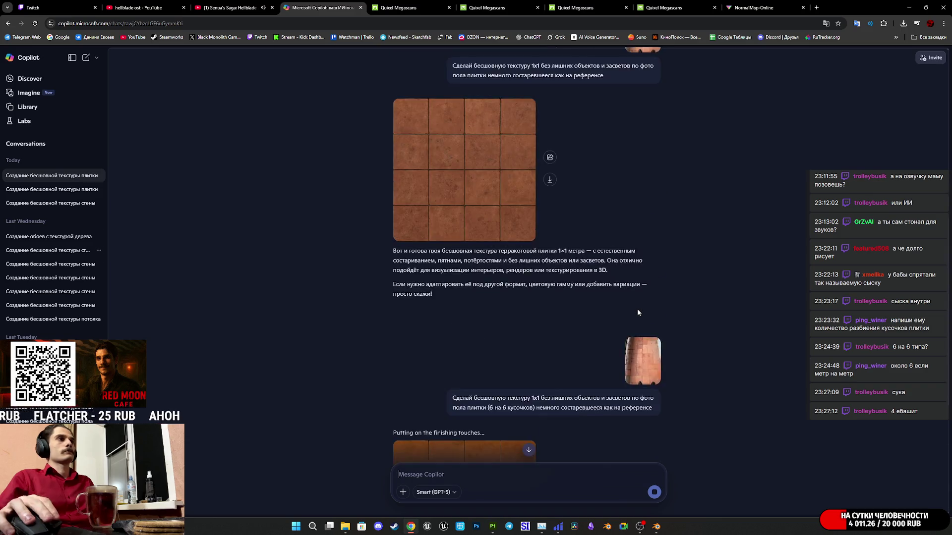
left_click(473, 248)
right_click(548, 243)
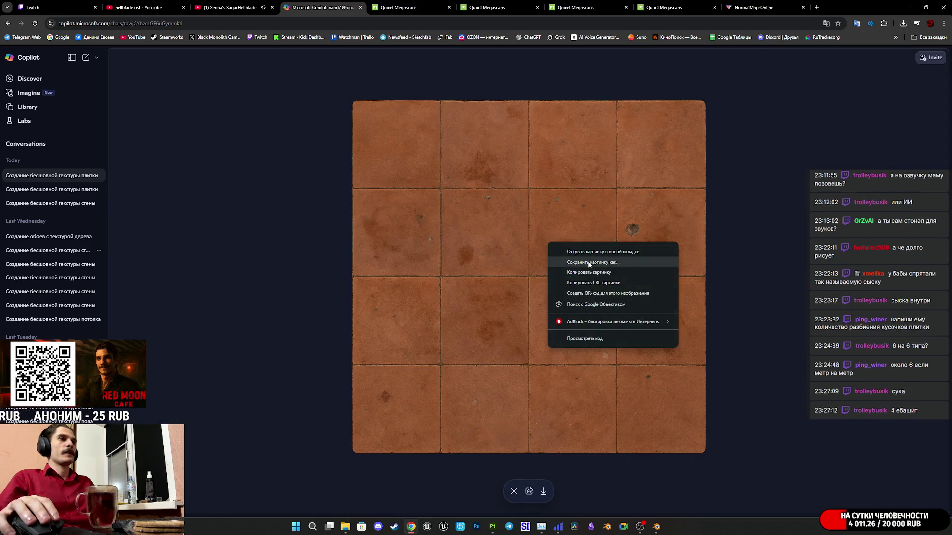
Step: Inspect the full-size 4-by-4 terracotta tile texture in Copilot, then move to the Twitch dashboard
mouse_move(505, 275)
left_mouse_down()
mouse_move(497, 278)
mouse_move(699, 26)
mouse_move(550, 70)
mouse_move(526, 241)
left_mouse_up()
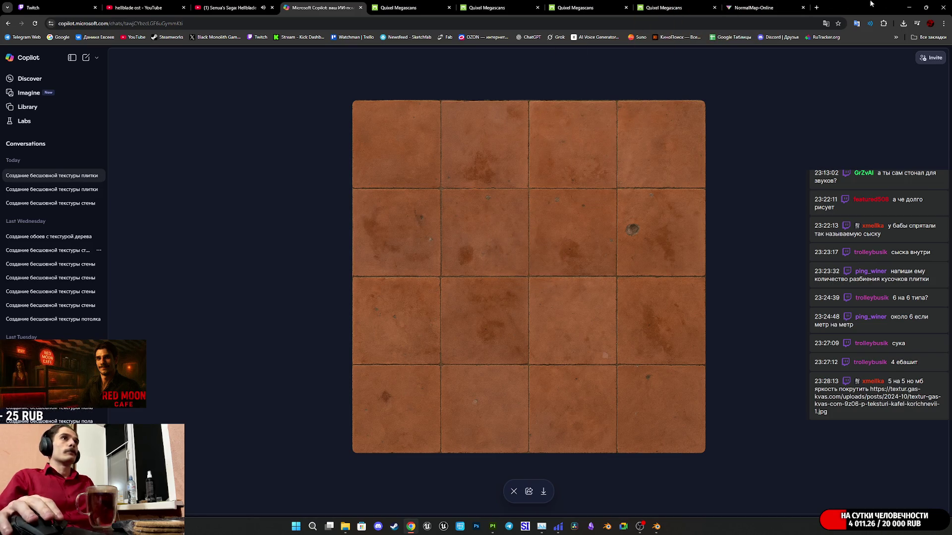
left_click(895, 38)
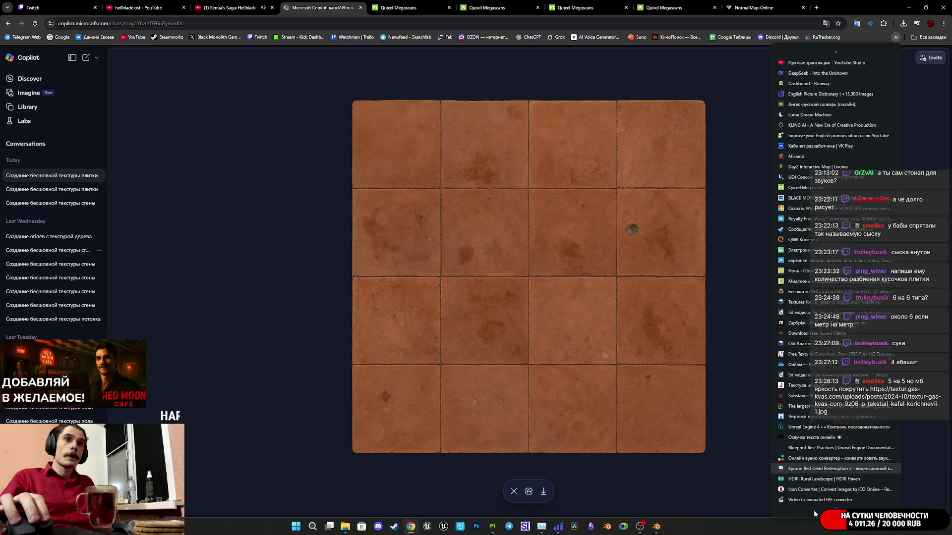
scroll(818, 505, "down", 10)
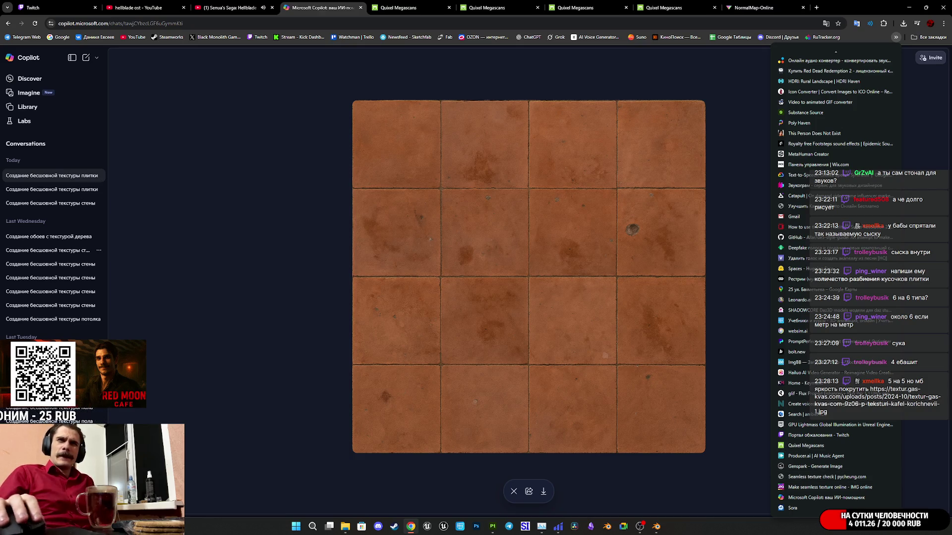
left_click(95, 1)
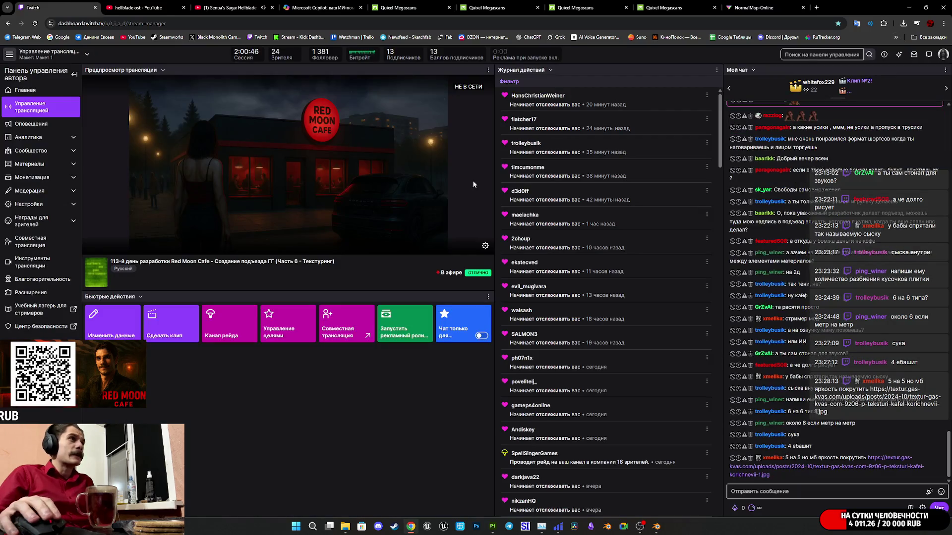
Step: View the brown tile texture linked in Twitch chat, then close its page
middle_click(844, 470)
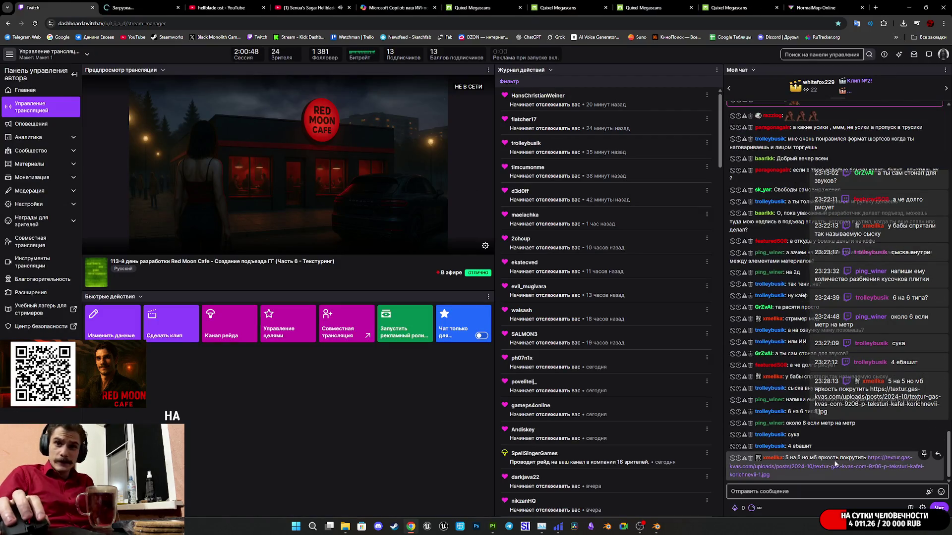
left_click(150, 3)
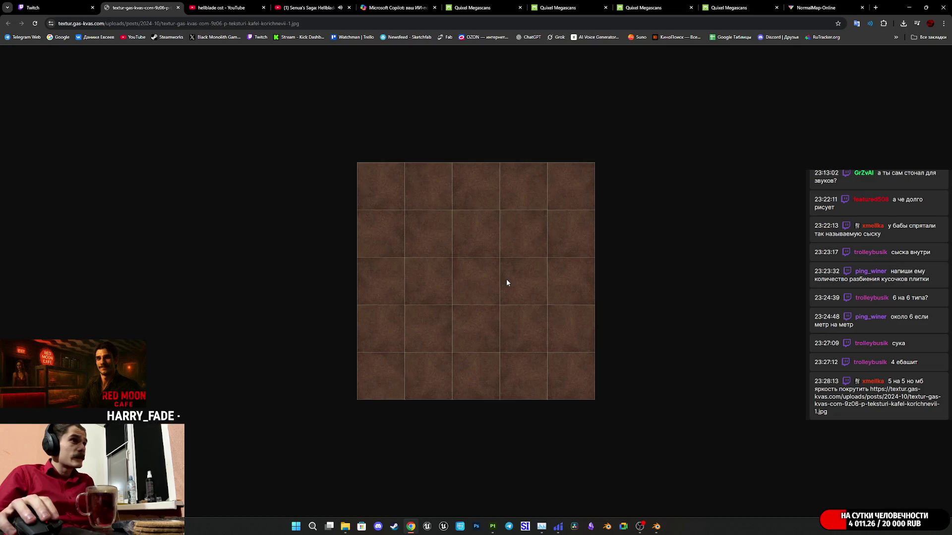
left_click(177, 7)
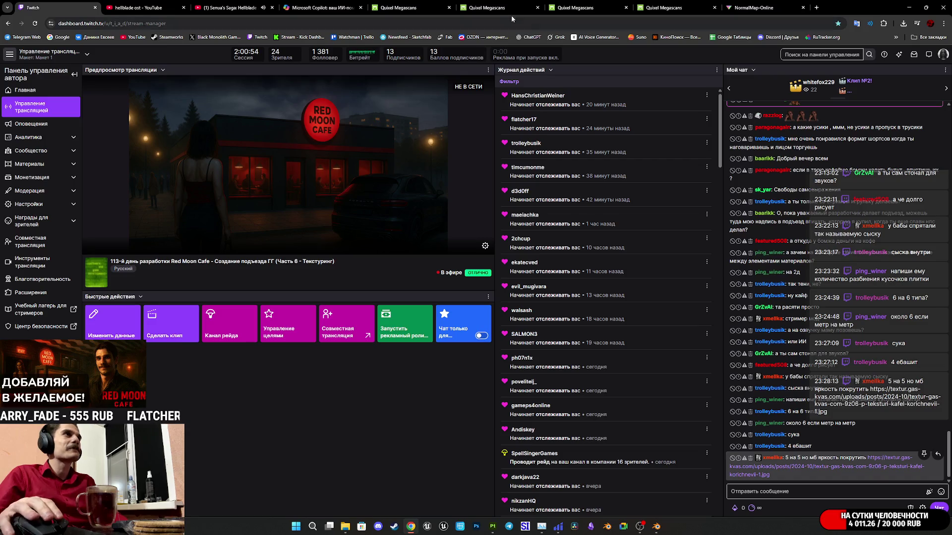
Step: From NormalMap-Online, open the 'Seamless texture check' bookmark in a new tab
left_click(753, 6)
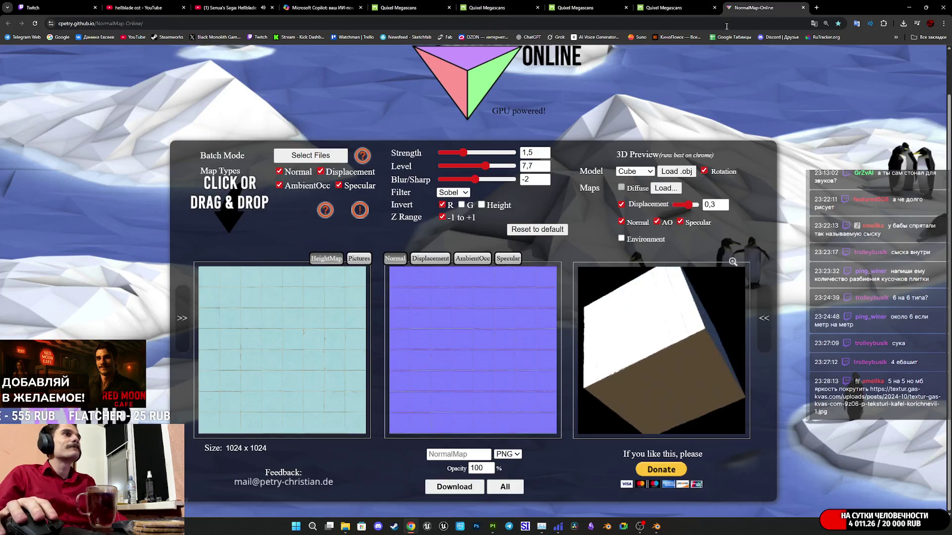
left_click(895, 38)
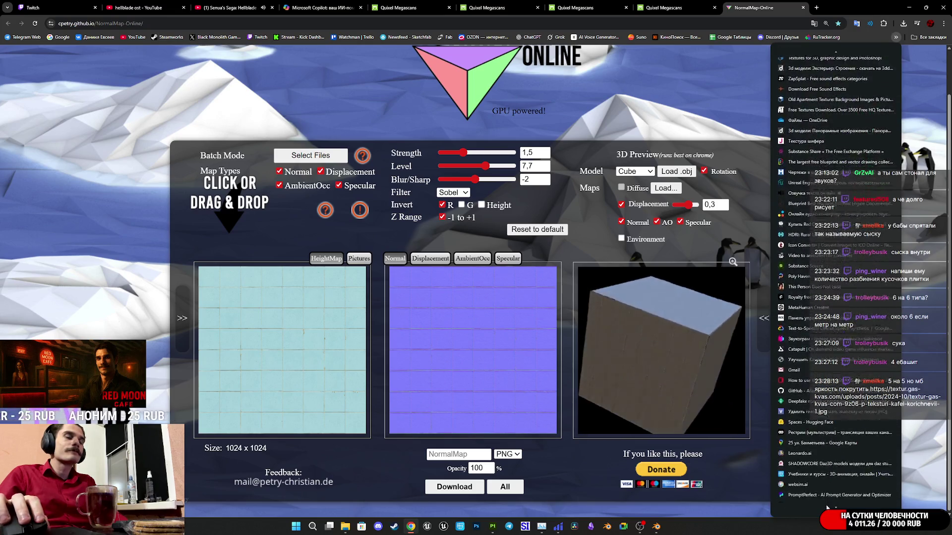
scroll(818, 501, "down", 5)
middle_click(813, 498)
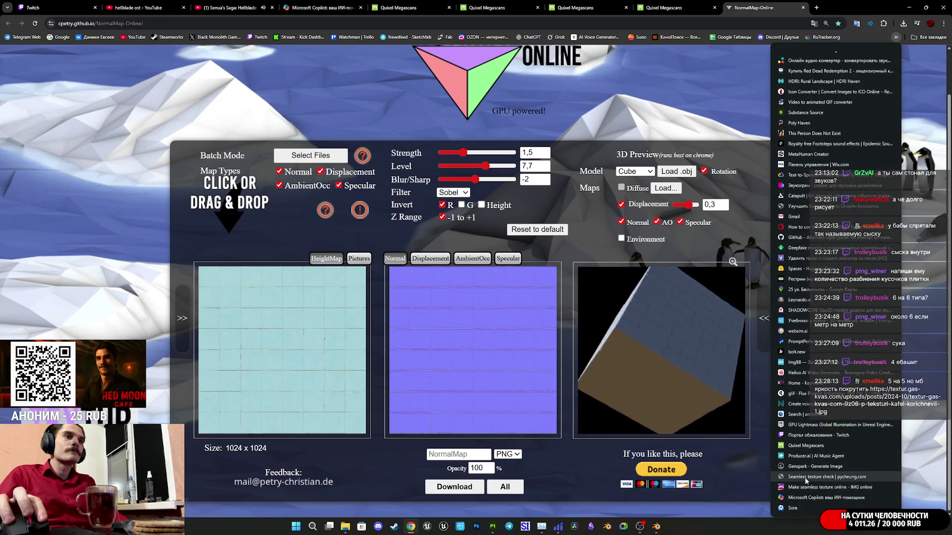
Step: Drop the Copilot terracotta image into the seamless checker and scroll to inspect the tiled seams
left_click(322, 6)
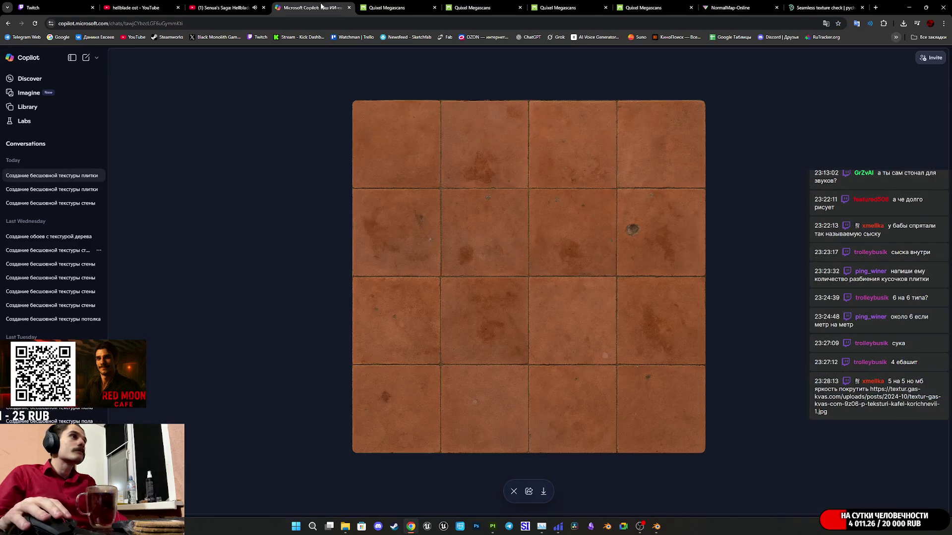
mouse_move(522, 264)
left_mouse_down()
mouse_move(837, 7)
mouse_move(612, 413)
left_mouse_up()
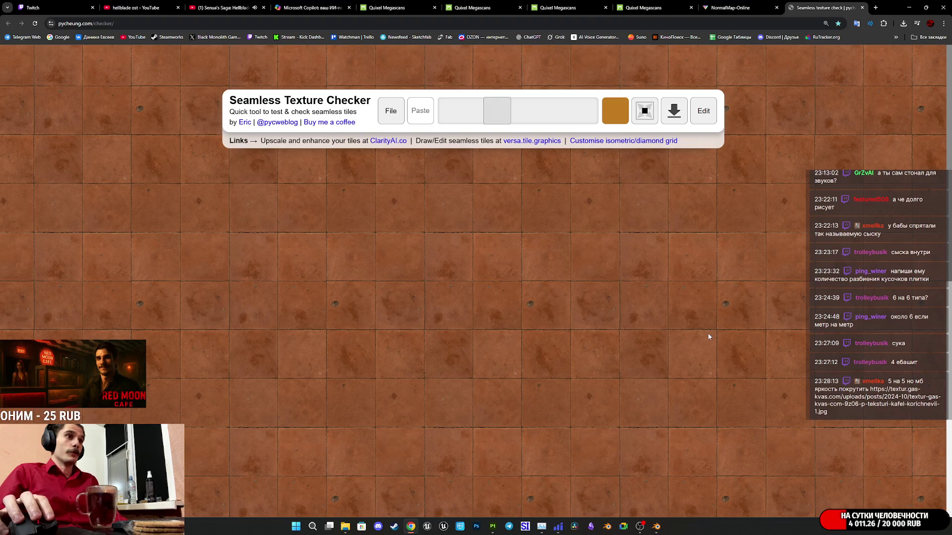
scroll(465, 375, "down", 2)
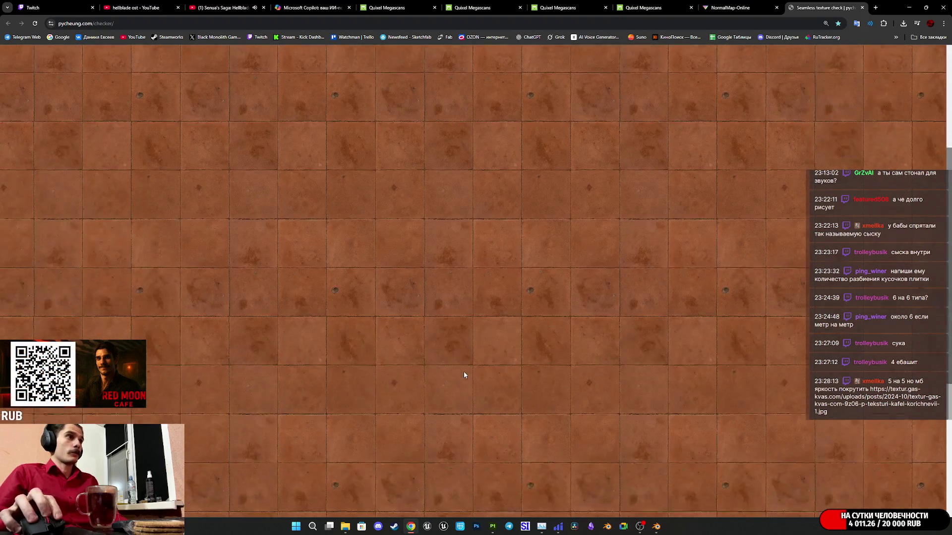
scroll(464, 375, "down", 1)
scroll(465, 375, "up", 3)
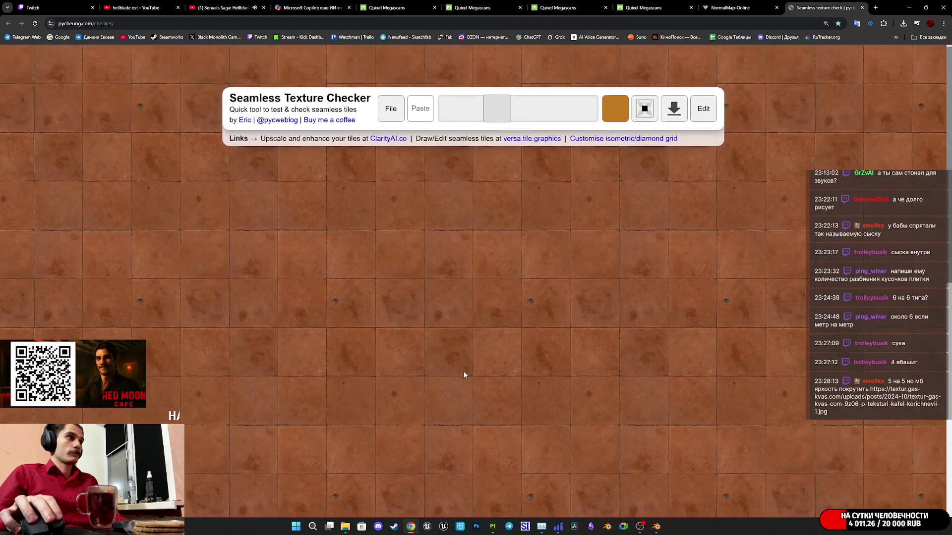
Step: Close the seamless checker and return to the Copilot tile image's save options
middle_click(822, 3)
left_click(588, 2)
left_click(484, 5)
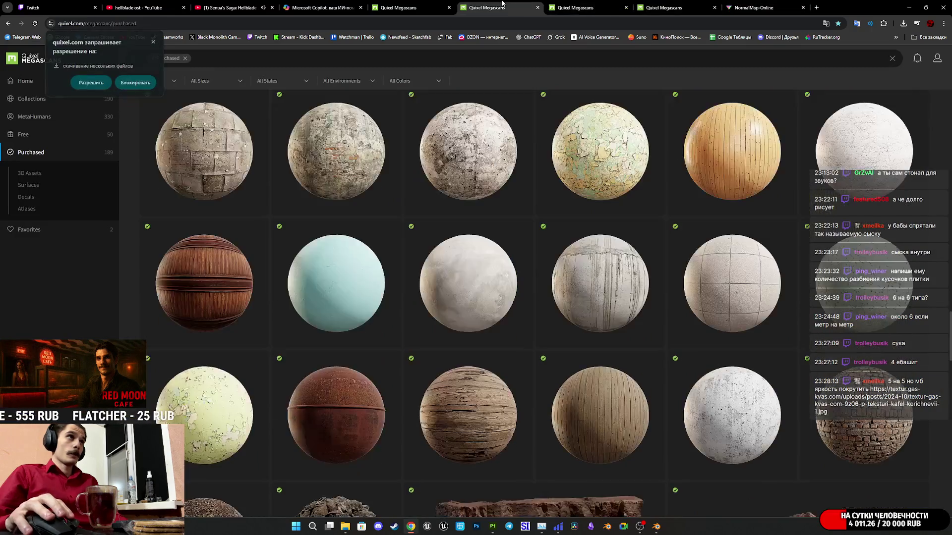
left_click(416, 6)
left_click(305, 5)
right_click(576, 313)
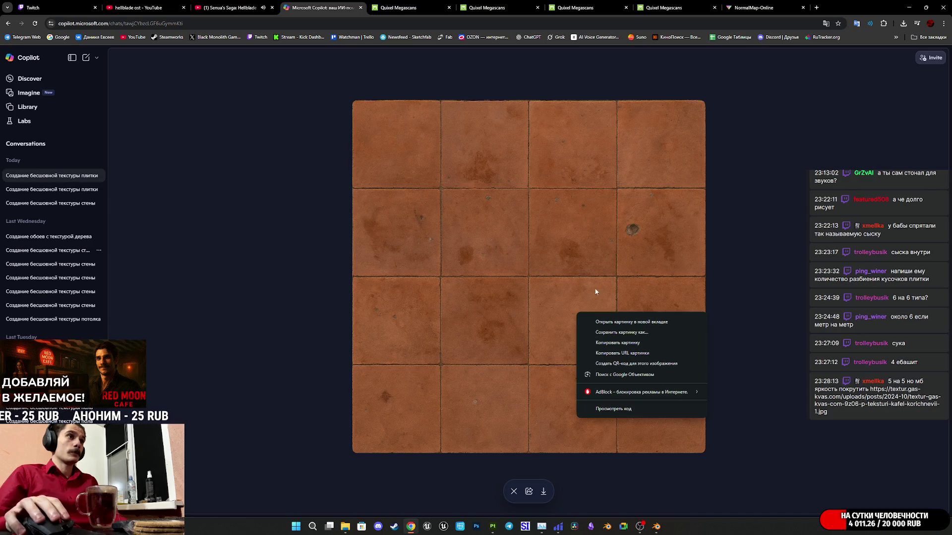
Step: Save the terracotta image as OTF_BS.png in EMW_Mats and drop it onto NormalMap-Online's heightmap
left_click(622, 332)
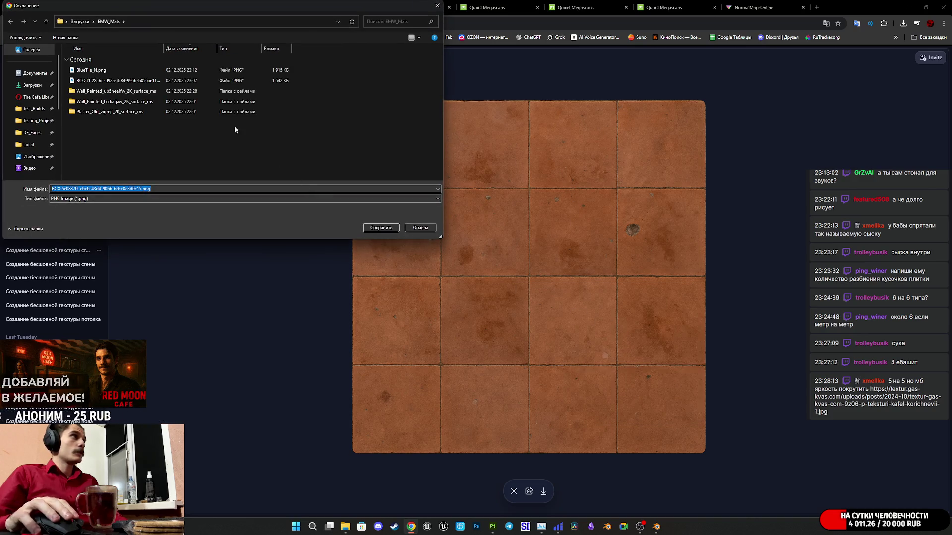
left_click(91, 70)
double_click(60, 189)
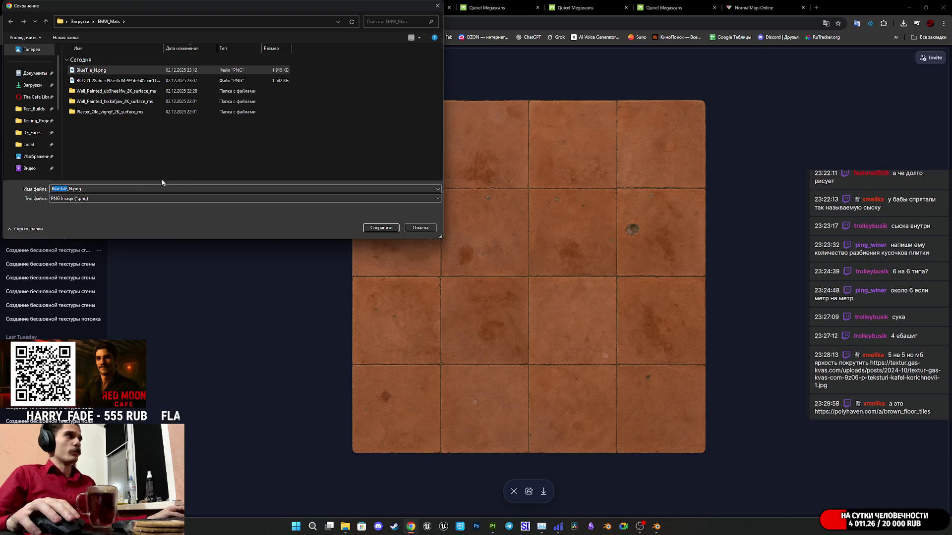
type("Щ")
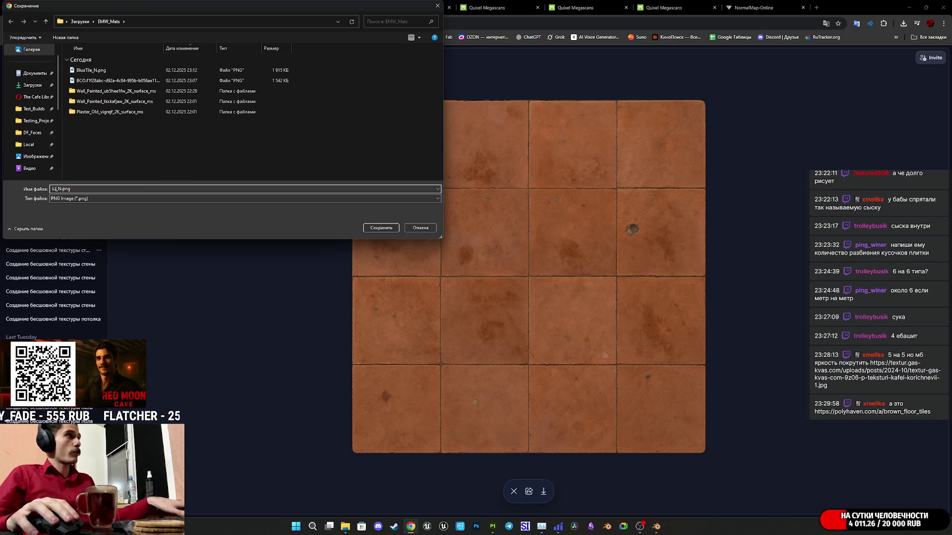
key("BackSpace")
type("OTF")
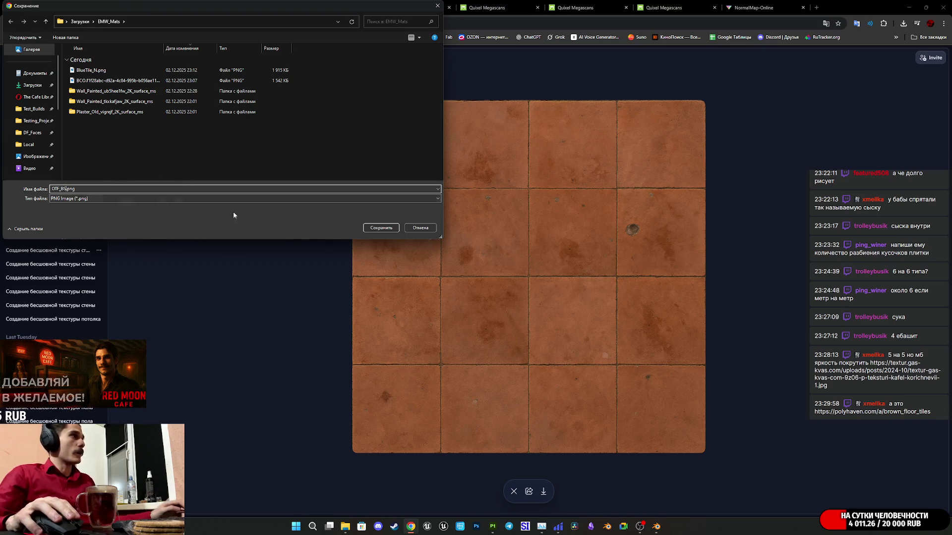
left_click(381, 228)
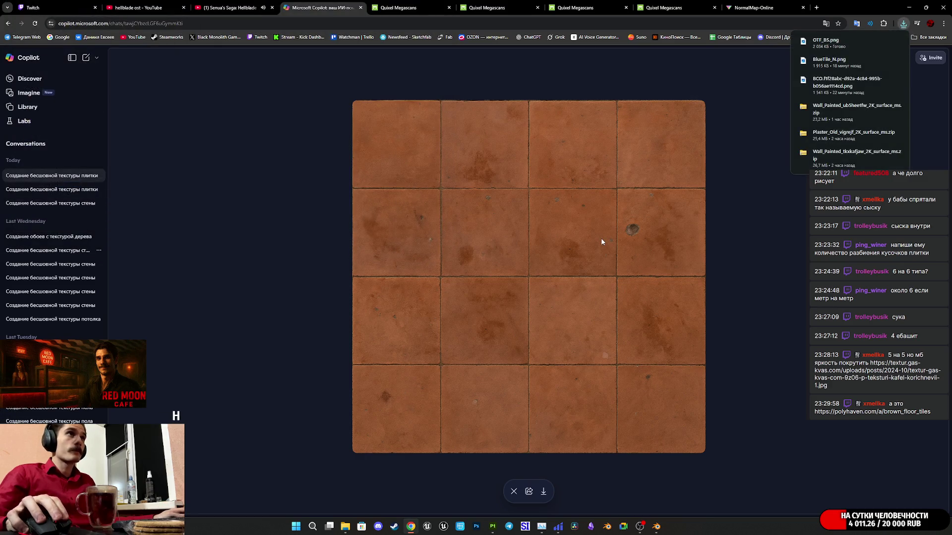
mouse_move(825, 43)
left_mouse_down()
mouse_move(753, 8)
mouse_move(278, 297)
mouse_move(360, 312)
left_mouse_up()
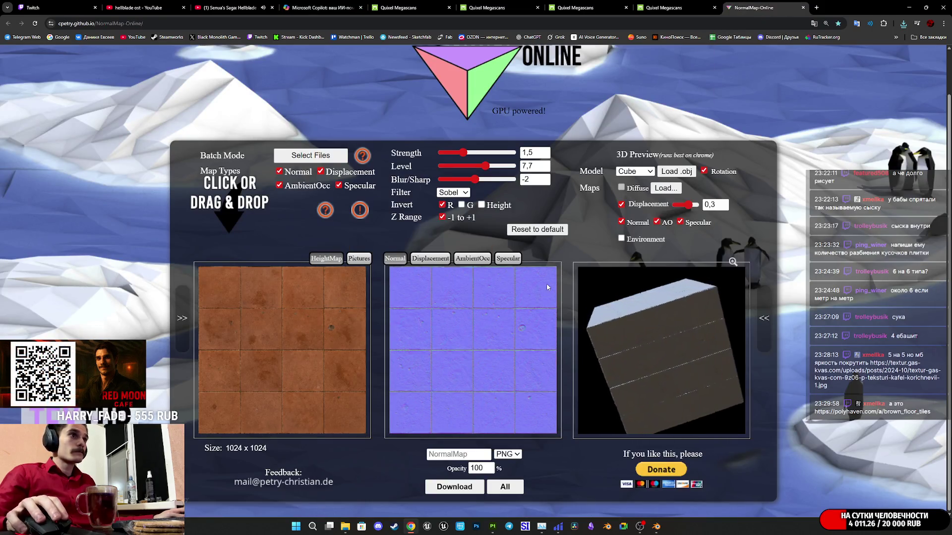
Step: Download the generated normal map, saving it as OTF_N.png beside OTF_BS
left_click(454, 487)
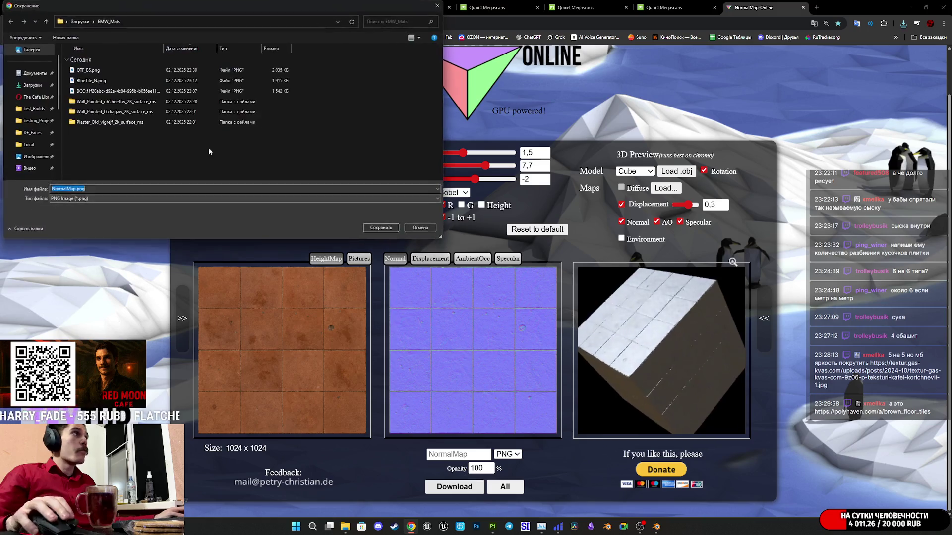
left_click(84, 71)
left_click(66, 189)
key("BackSpace")
key("BackSpace")
type("N")
left_click(381, 228)
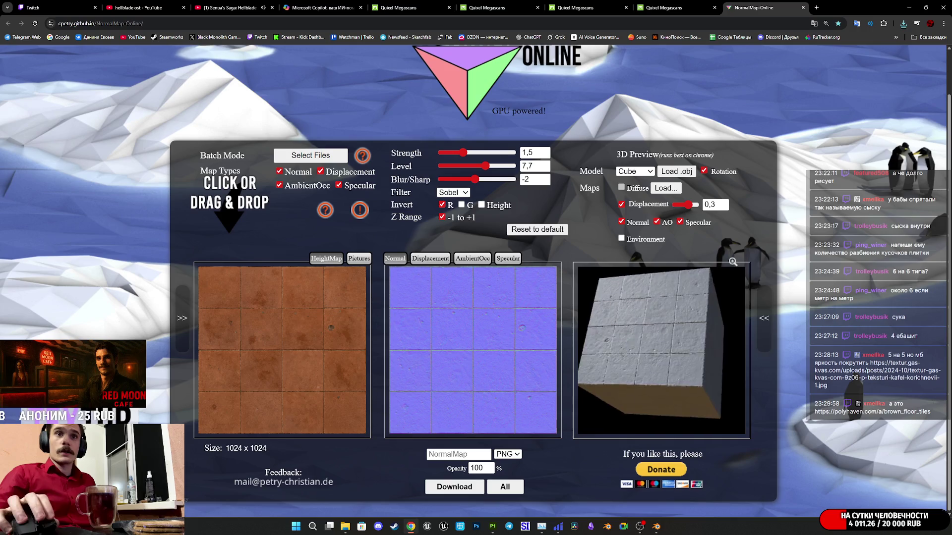
Step: Check the Poly Haven Brown Floor Tiles link from Twitch chat, then return to Substance Painter
left_click(55, 8)
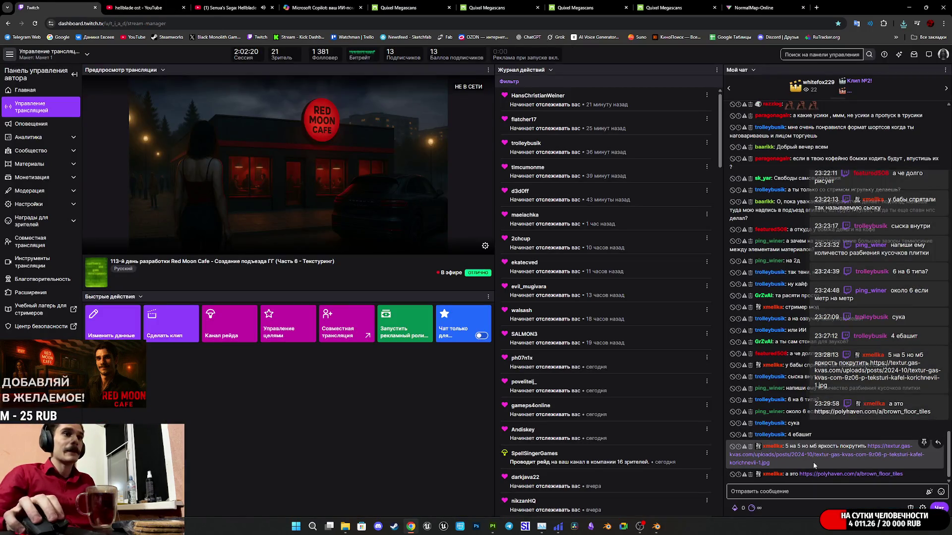
middle_click(826, 475)
left_click(138, 8)
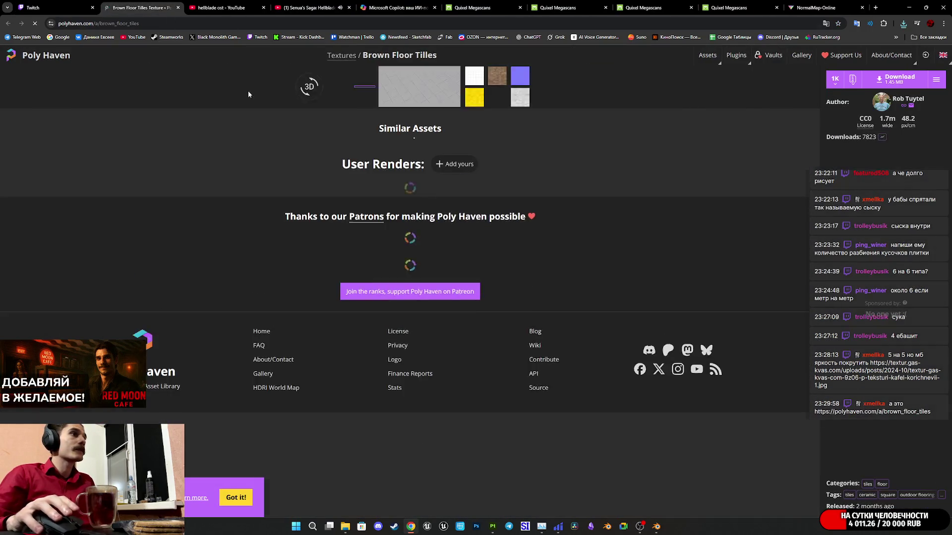
key("ctrl+w")
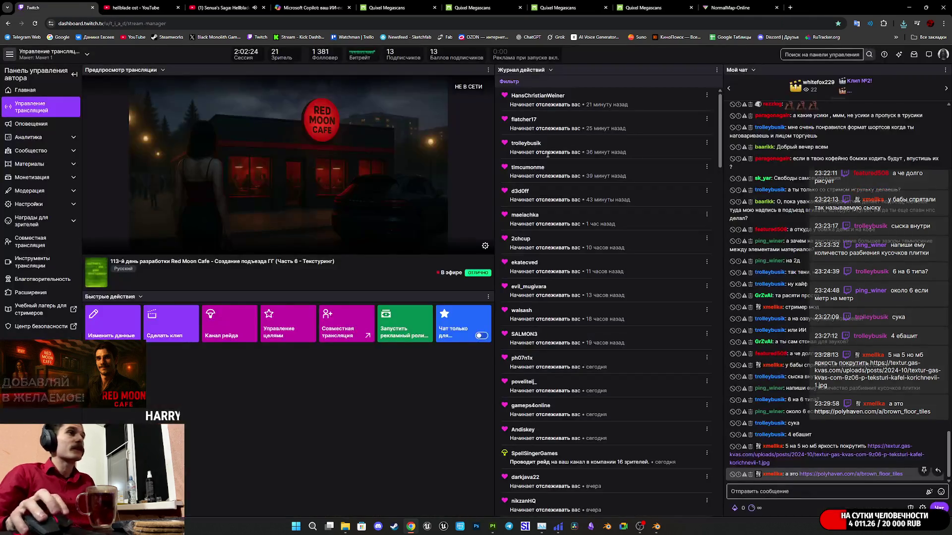
left_click(761, 7)
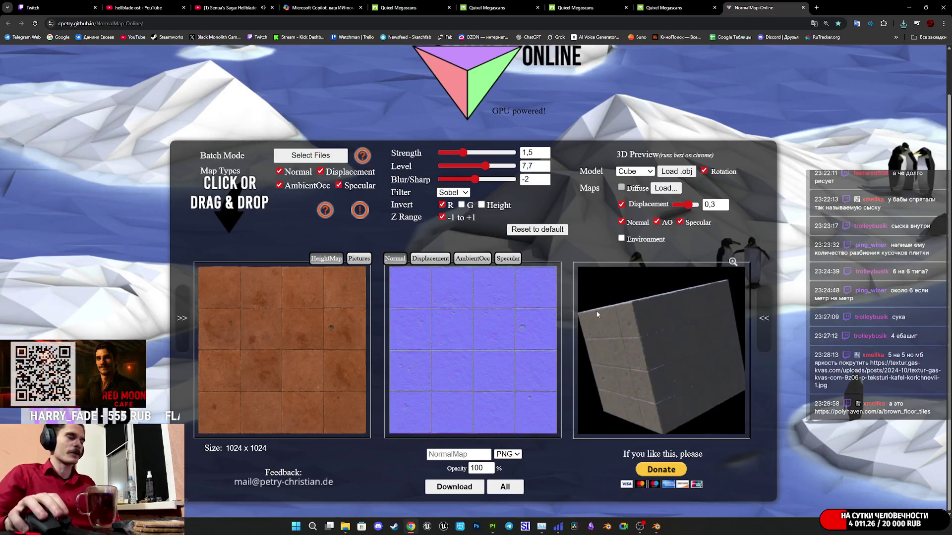
left_click(492, 527)
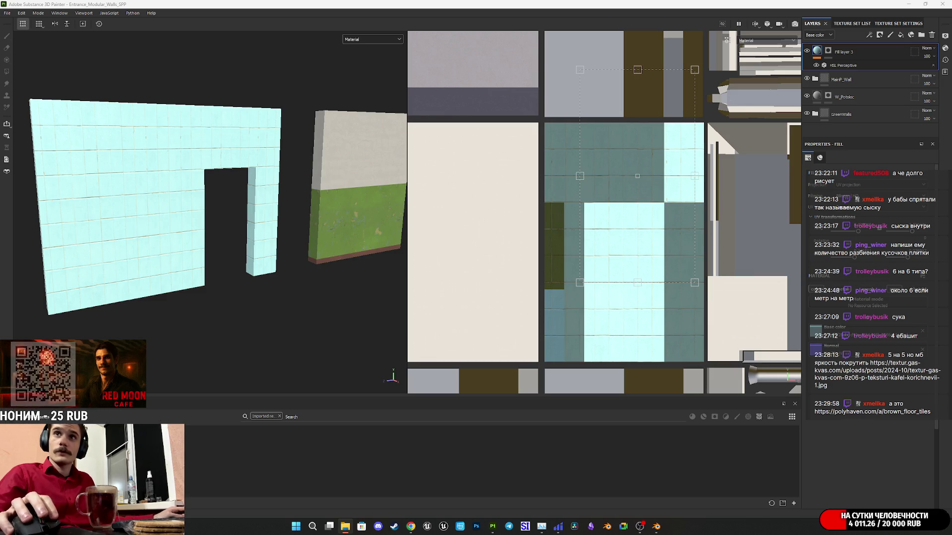
Step: Import OTF_BS.png and OTF_N.png into the project with usage set to texture
left_click_drag(951, 446, 644, 446)
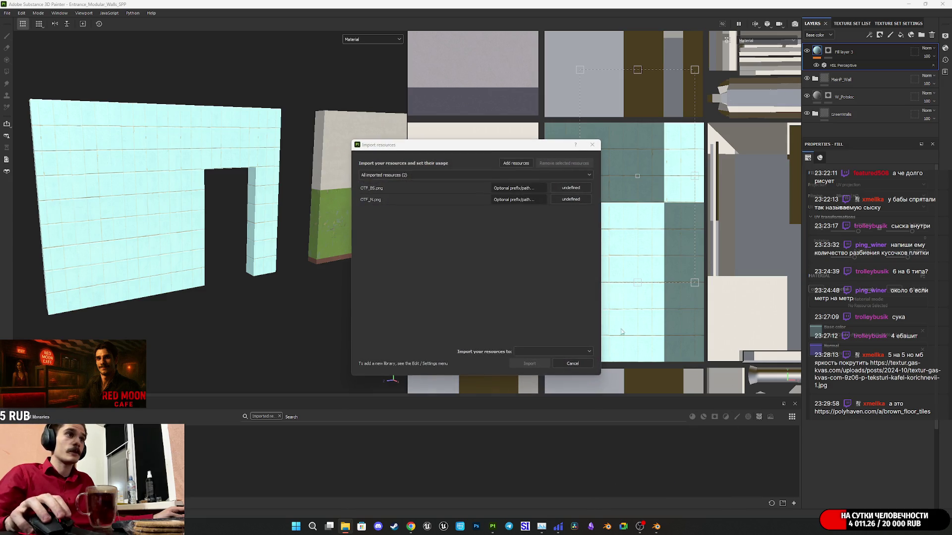
left_click(570, 188)
left_click(585, 213)
left_click(570, 199)
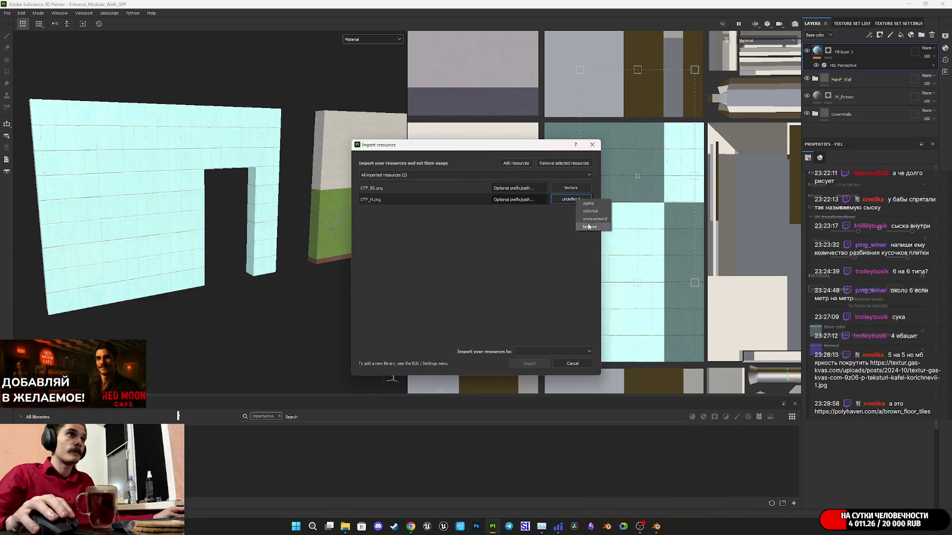
left_click(578, 356)
left_click(550, 372)
left_click(529, 364)
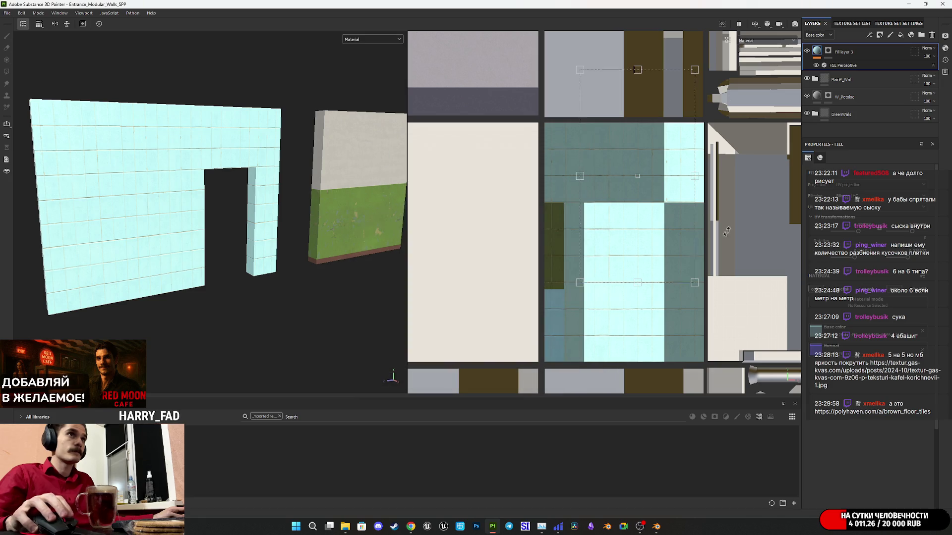
Step: Rename Fill layer 3 to BlueWall
double_click(843, 52)
type("Blue")
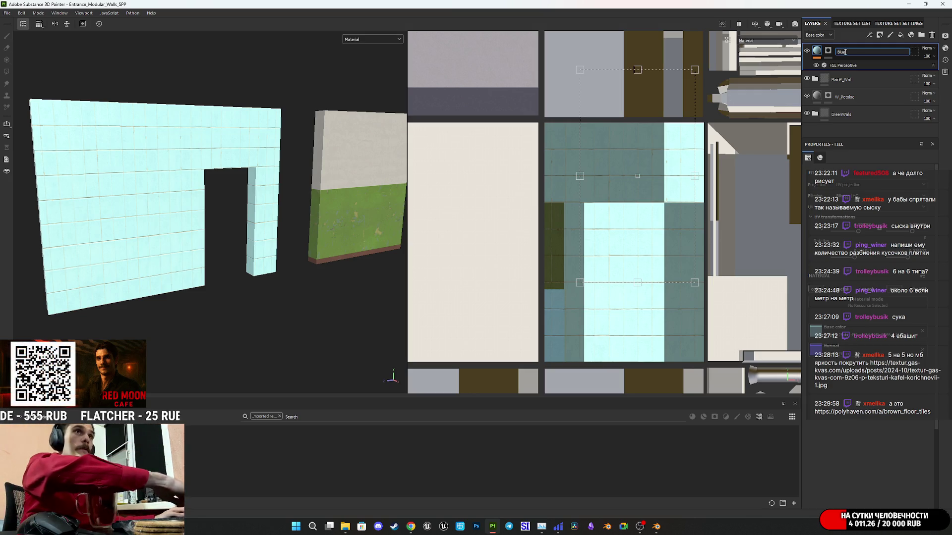
type("W")
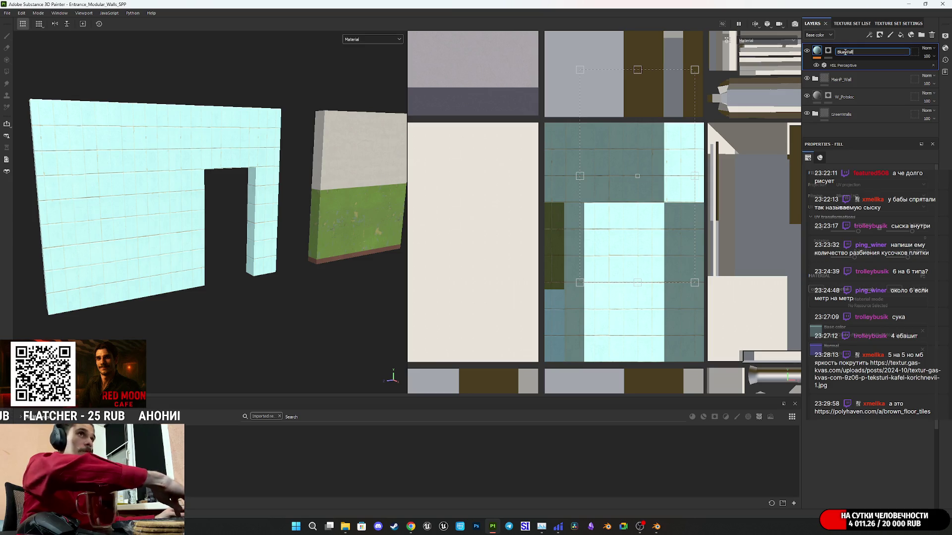
type("all")
key("Return")
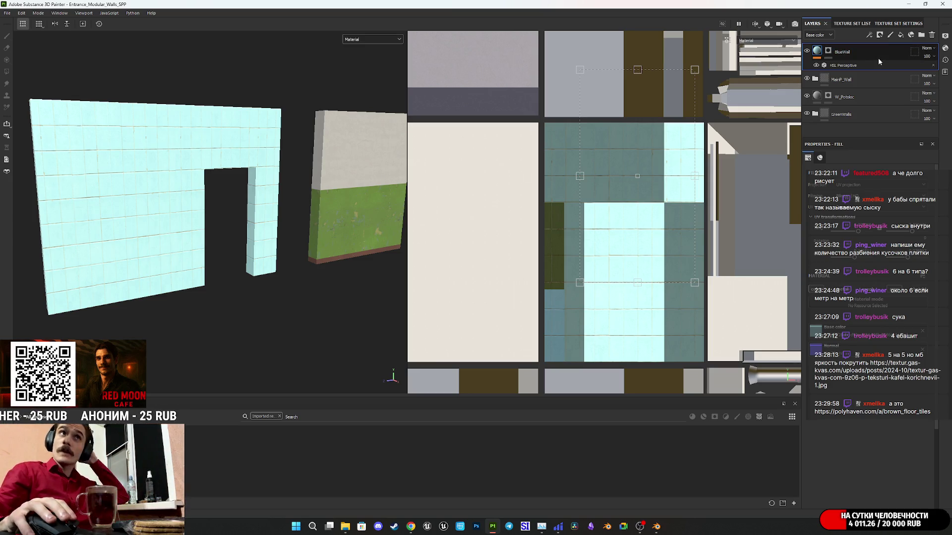
Step: Add a new fill layer named OTF with OTF_BS as its base color
left_click(902, 36)
double_click(835, 51)
type("crm")
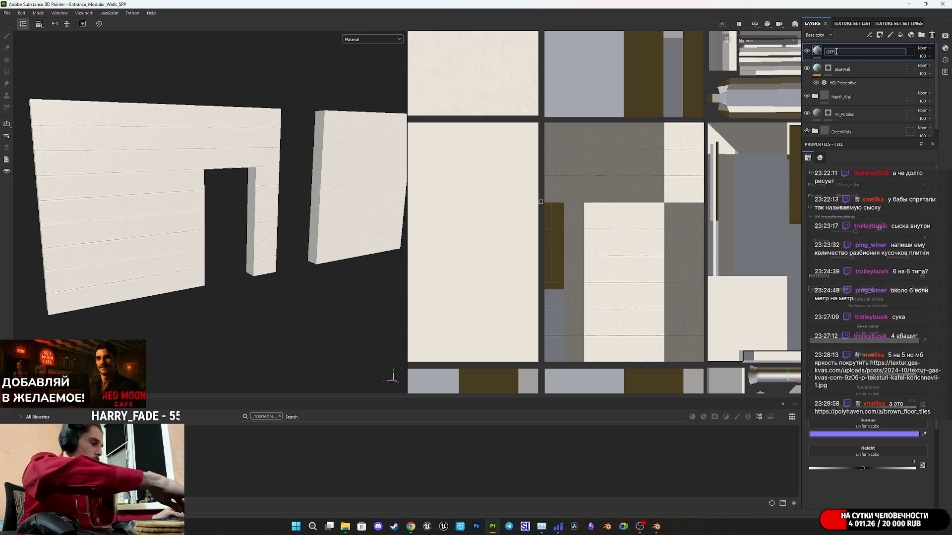
type("_")
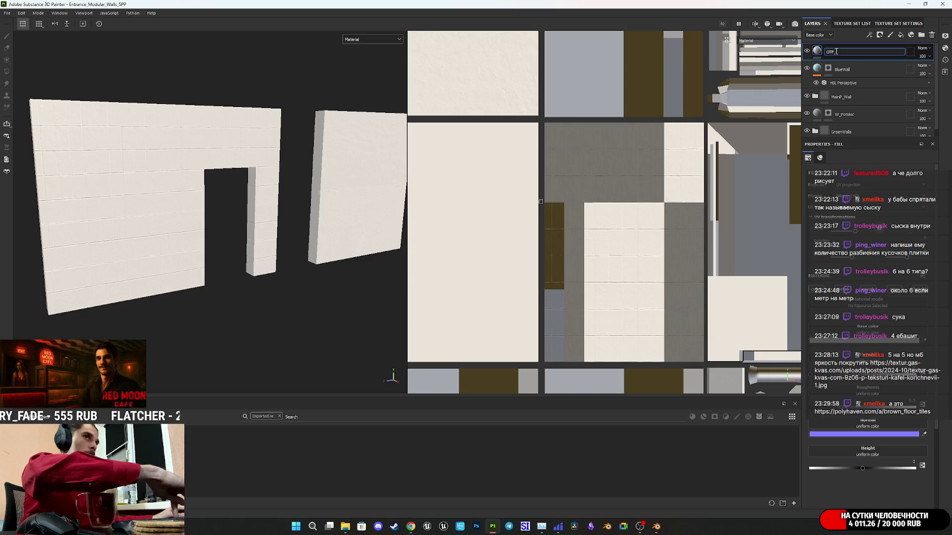
key("Return")
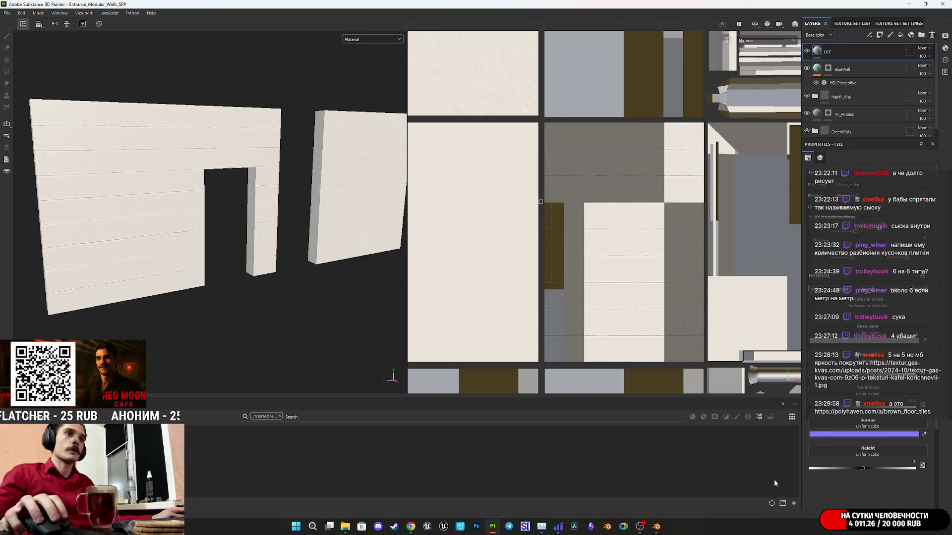
scroll(866, 294, "down", 2)
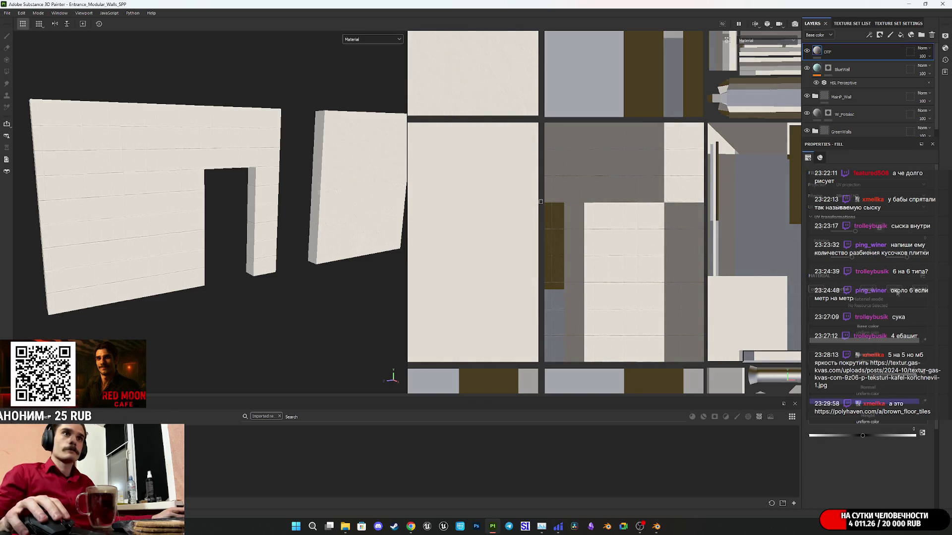
mouse_move(317, 430)
left_mouse_down()
mouse_move(794, 404)
mouse_move(860, 337)
left_mouse_up()
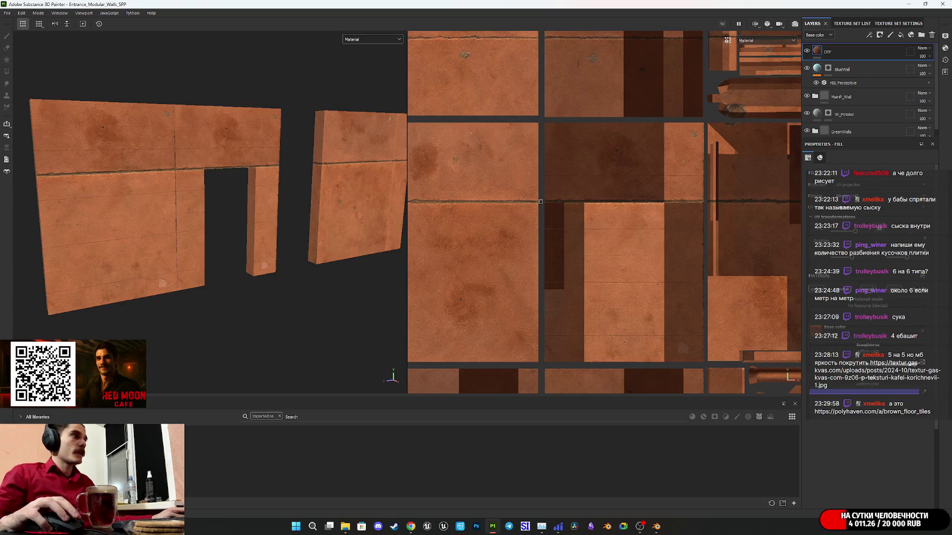
Step: Add a polygon-fill mask to the OTF layer
right_click(818, 54)
left_click(846, 70)
scroll(580, 221, "down", 5)
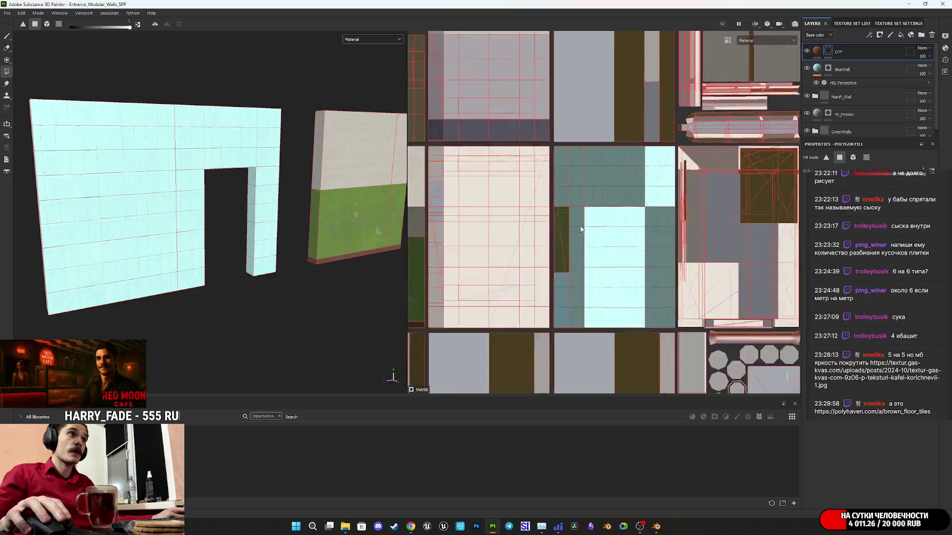
Step: In Blender, compare the BrownTile_Floor_2x2 and WhiteTile_Floor_2x2 slabs, then return to Painter
mouse_move(656, 526)
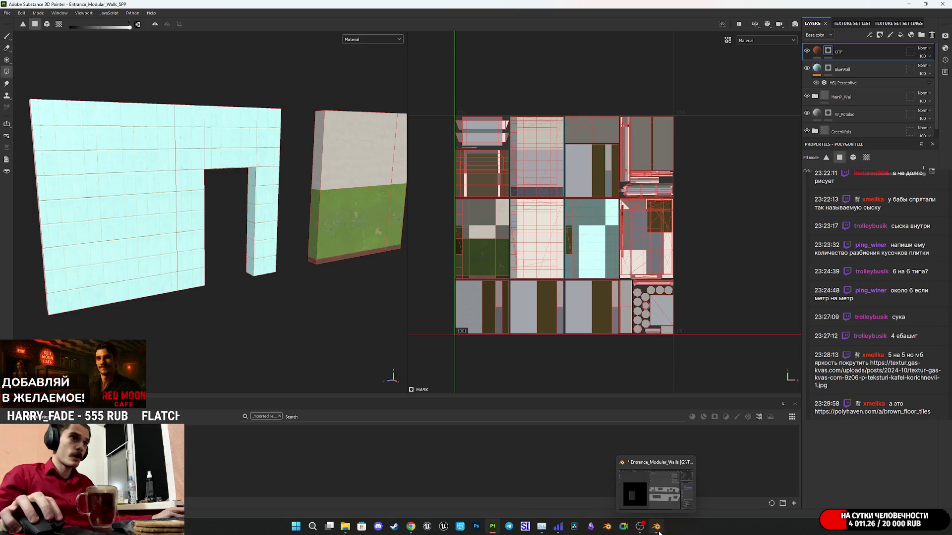
left_click(648, 494)
scroll(536, 342, "down", 5)
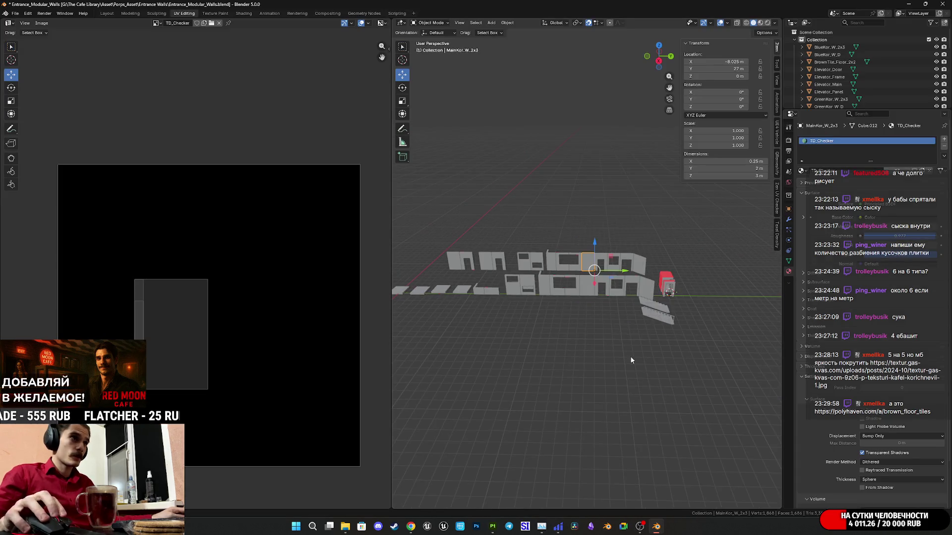
mouse_move(527, 308)
middle_mouse_down()
mouse_move(668, 331)
mouse_move(633, 313)
mouse_move(547, 328)
middle_mouse_up()
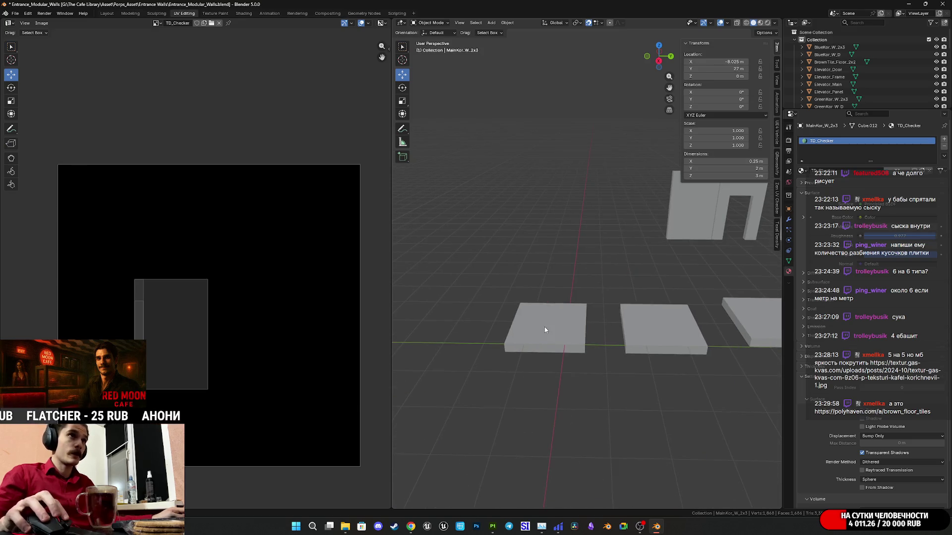
left_click(545, 328)
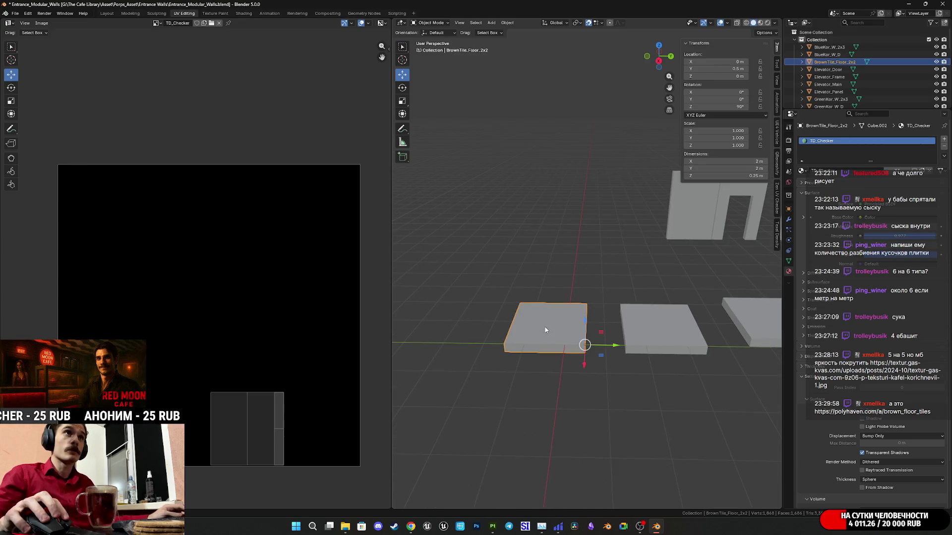
left_click(659, 339)
left_click(582, 334)
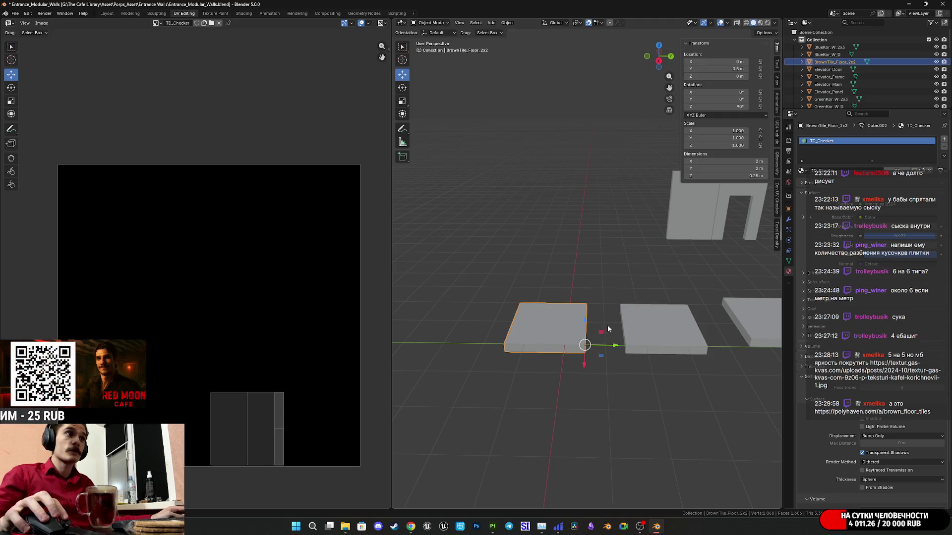
mouse_move(658, 531)
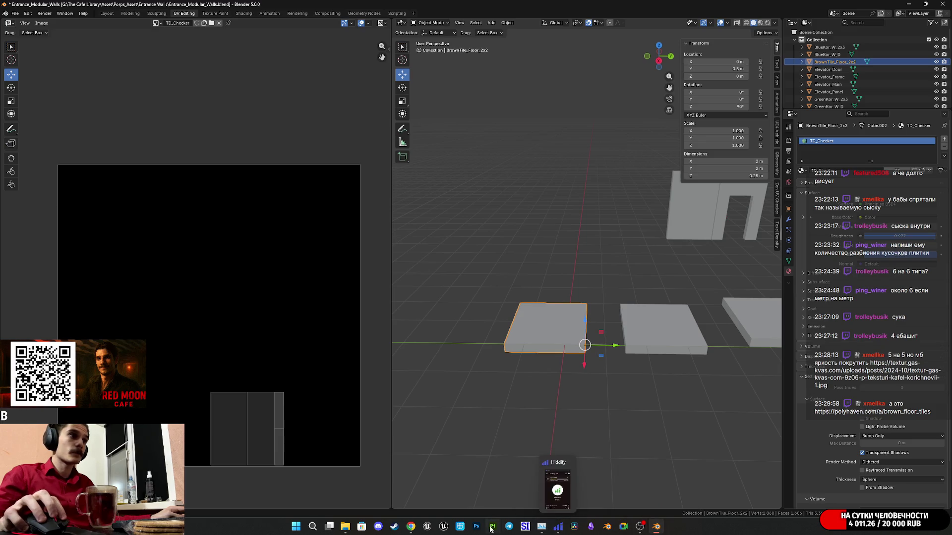
left_click(486, 492)
Step: Polygon-fill the left floor slab in the OTF layer's mask
left_click(822, 46)
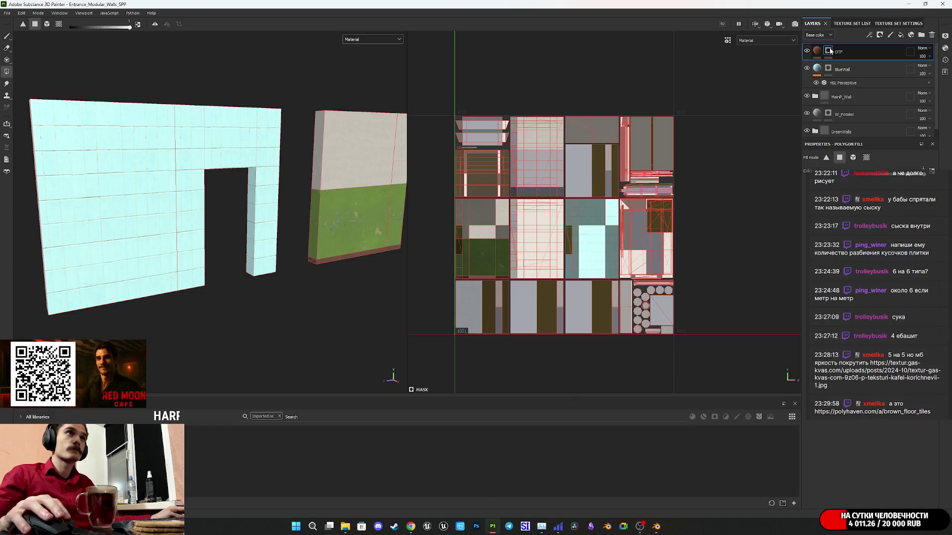
mouse_move(231, 241)
left_mouse_down("alt")
mouse_move(208, 273)
mouse_move(201, 266)
mouse_move(176, 311)
mouse_move(222, 135)
mouse_move(232, 299)
left_mouse_up("alt")
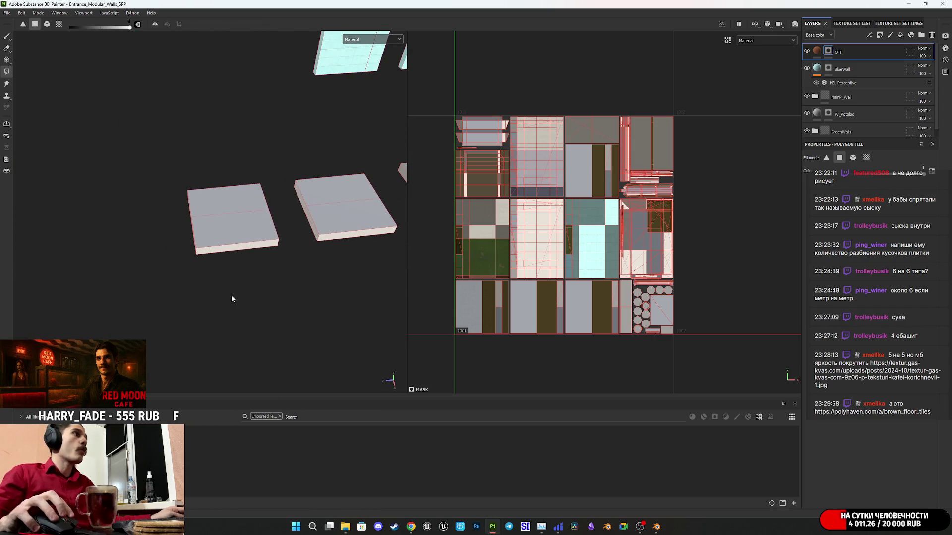
left_click(232, 224)
left_click(816, 50)
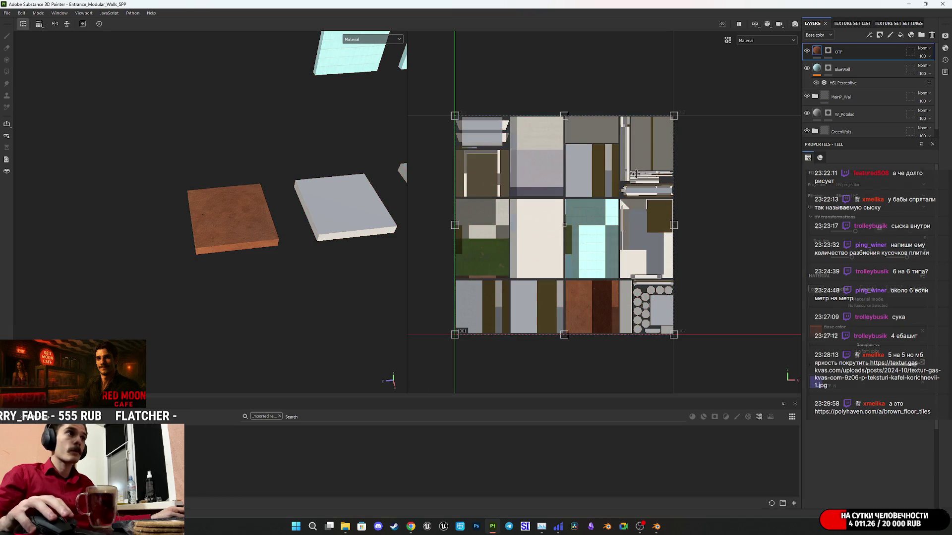
Step: Scale the OTF fill's UV projection down so small terracotta tiles repeat across the slab
mouse_move(675, 117)
left_mouse_down()
mouse_move(513, 276)
mouse_move(608, 306)
mouse_move(544, 244)
left_mouse_up()
scroll(608, 306, "up", 5)
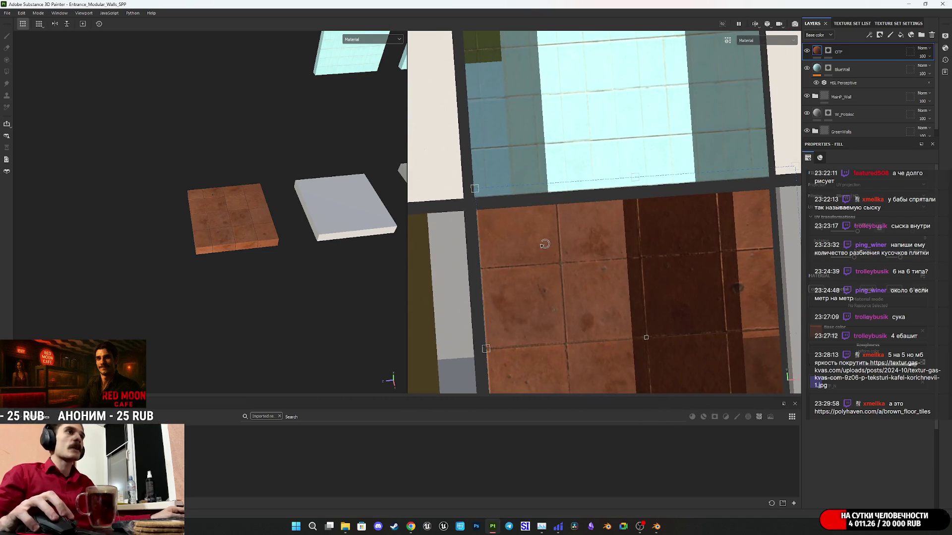
scroll(691, 241, "down", 5)
middle_click_drag(691, 242, 385, 300)
left_click_drag(699, 283, 699, 285, "alt")
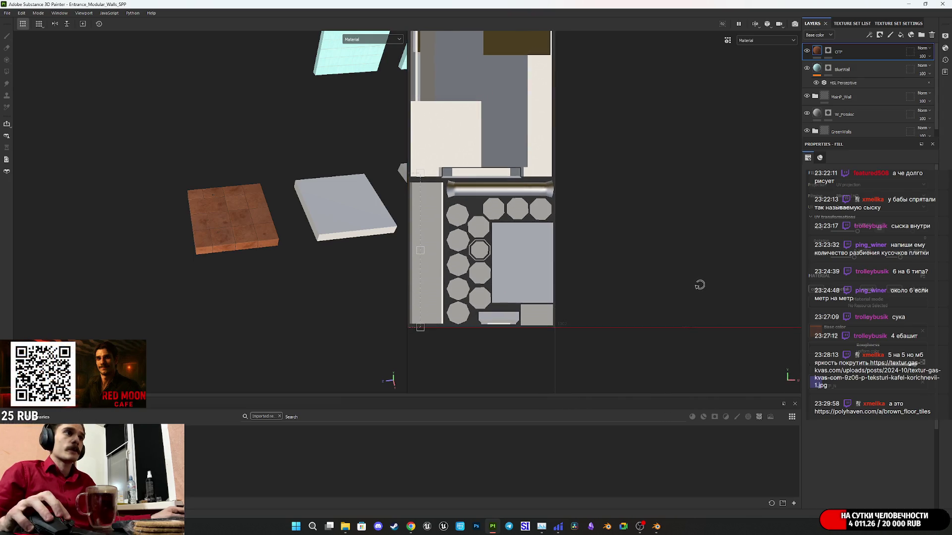
middle_click_drag(612, 253, 805, 285)
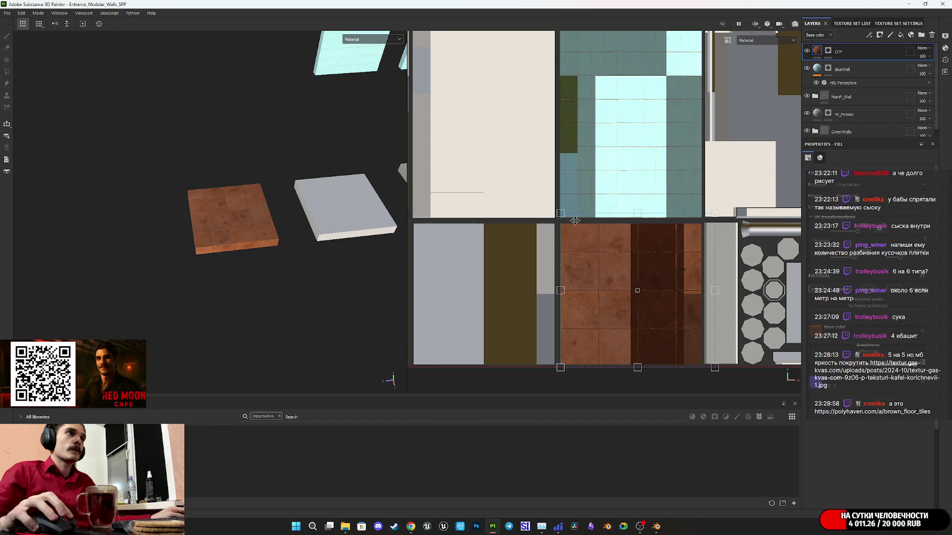
left_click_drag(575, 221, 575, 233)
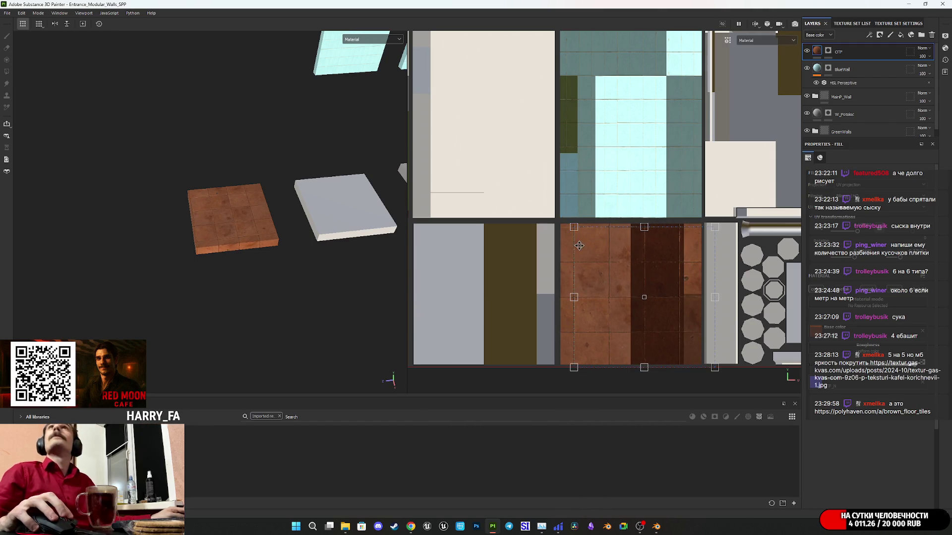
scroll(580, 258, "up", 6)
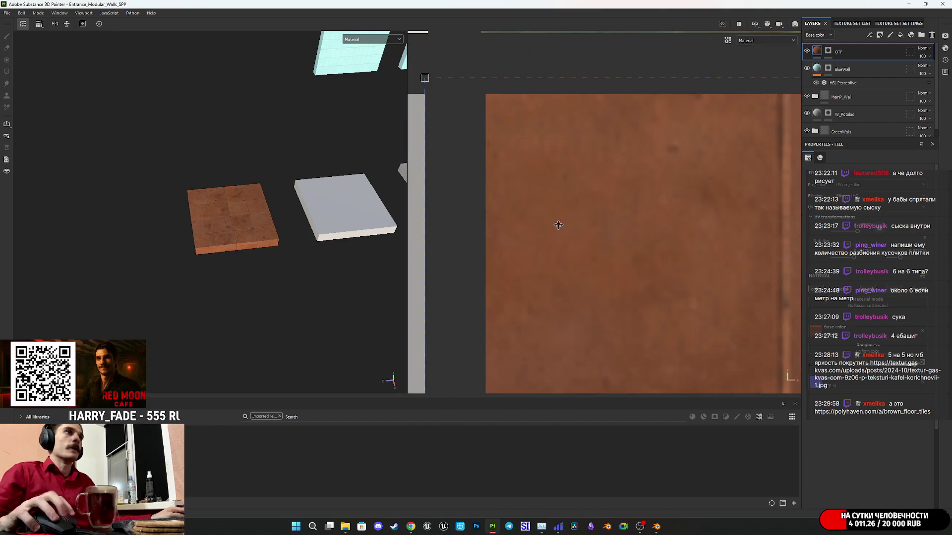
scroll(575, 207, "down", 2)
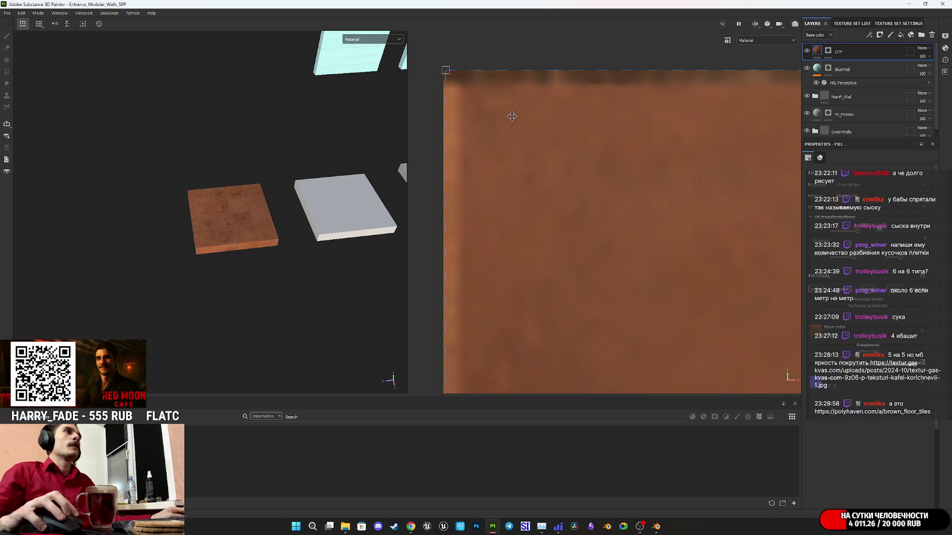
scroll(565, 211, "up", 1)
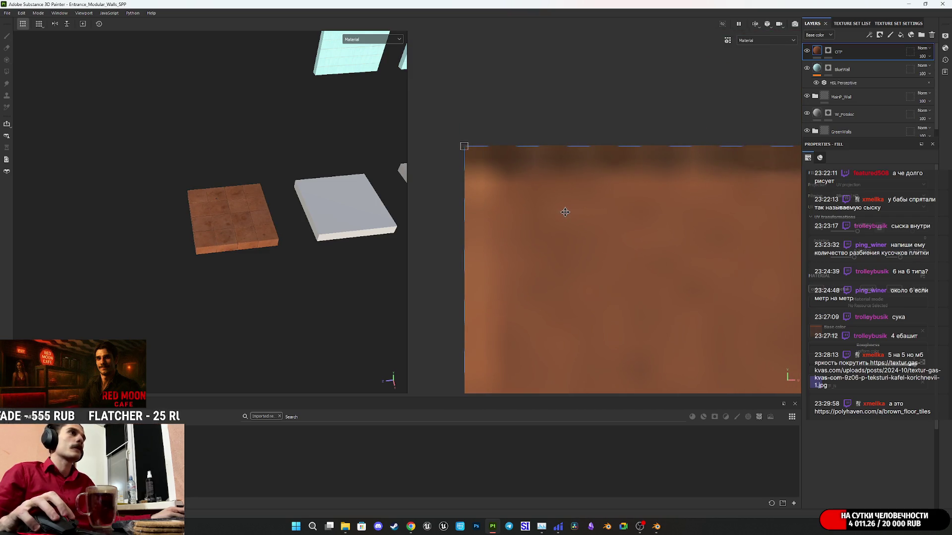
scroll(566, 213, "down", 3)
scroll(554, 210, "up", 5)
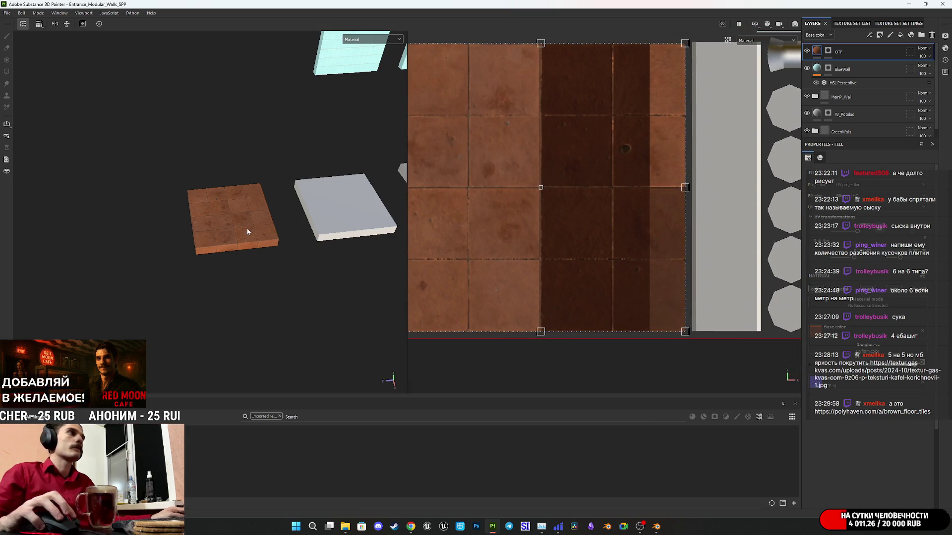
scroll(247, 232, "up", 6)
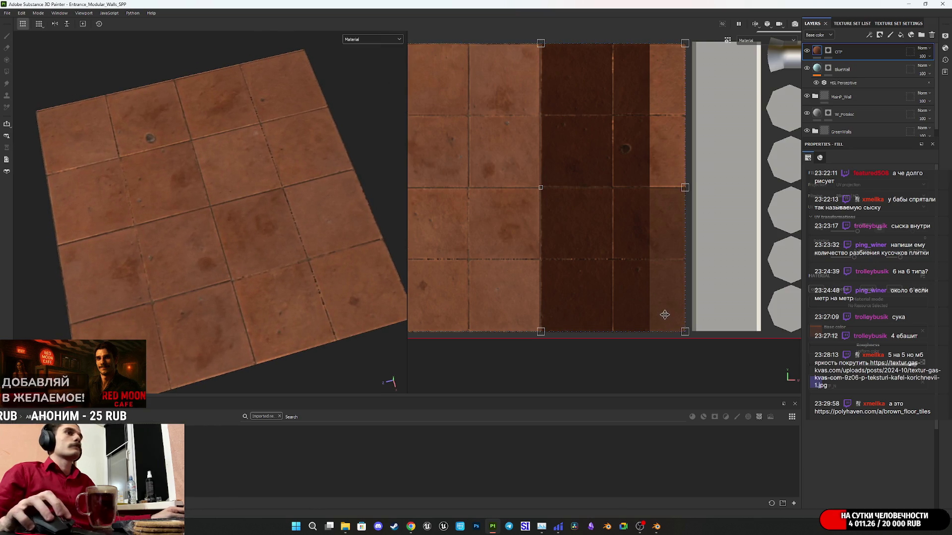
Step: Shrink the terracotta tile projection by dragging its UV transform corner
mouse_move(665, 314)
left_mouse_down()
mouse_move(578, 206)
mouse_move(589, 220)
left_mouse_up()
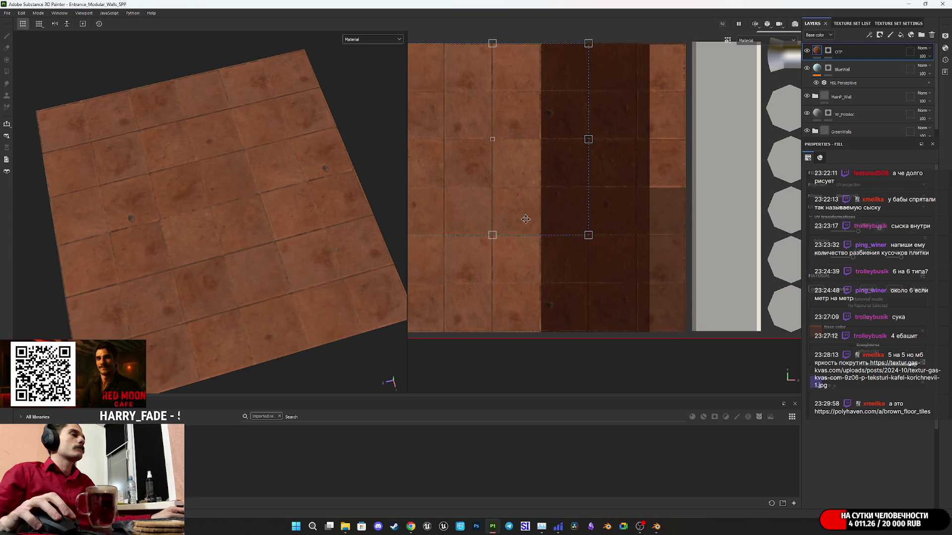
scroll(230, 221, "down", 5)
scroll(233, 215, "up", 8)
mouse_move(239, 216)
left_mouse_down("alt")
mouse_move(246, 239)
mouse_move(260, 212)
mouse_move(502, 210)
left_mouse_up("alt")
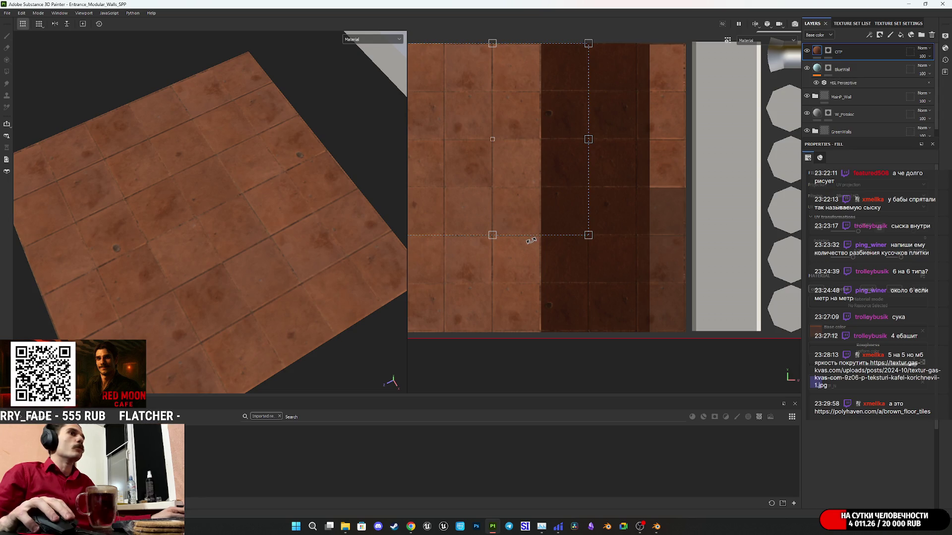
scroll(531, 241, "down", 2)
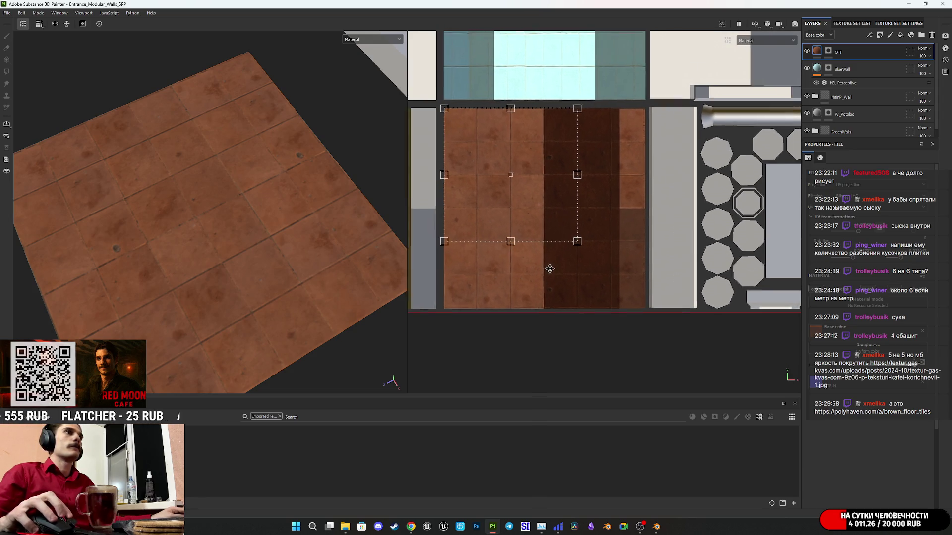
scroll(550, 268, "down", 1)
Step: Nudge the tile projection repeatedly until the grid sits evenly on the floor slab
mouse_move(557, 229)
left_mouse_down()
mouse_move(570, 253)
mouse_move(569, 235)
mouse_move(574, 261)
left_mouse_up()
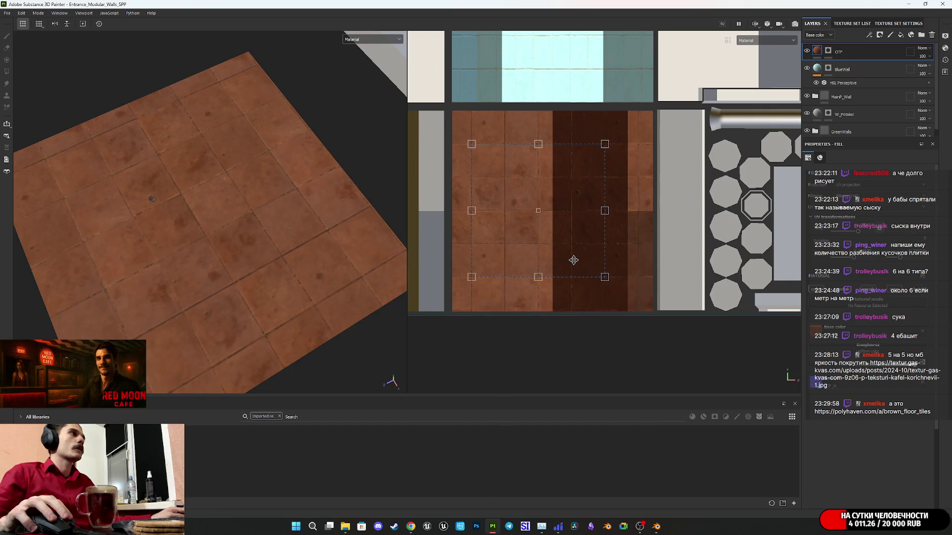
mouse_move(347, 233)
left_mouse_down("alt")
mouse_move(314, 215)
mouse_move(288, 233)
left_mouse_up("alt")
left_click_drag(585, 256, 573, 244)
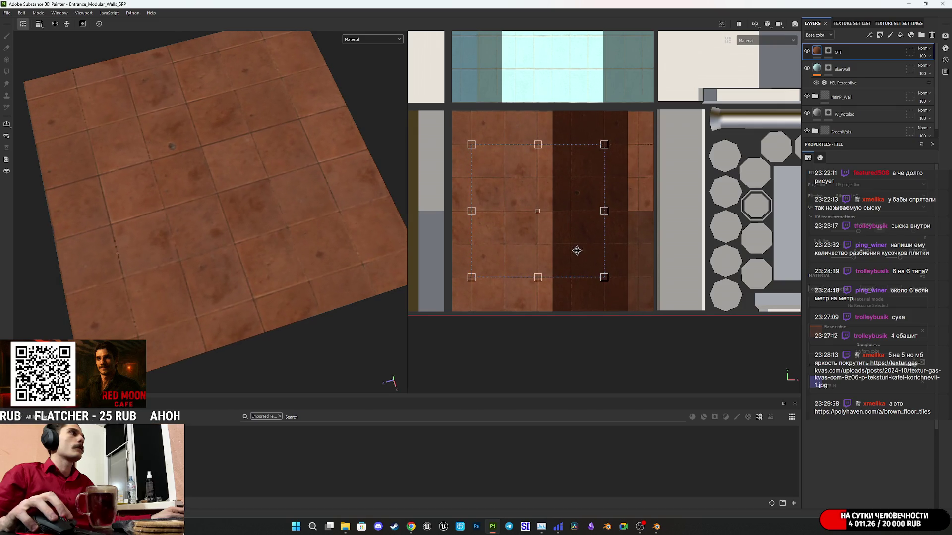
left_click_drag(577, 248, 579, 252)
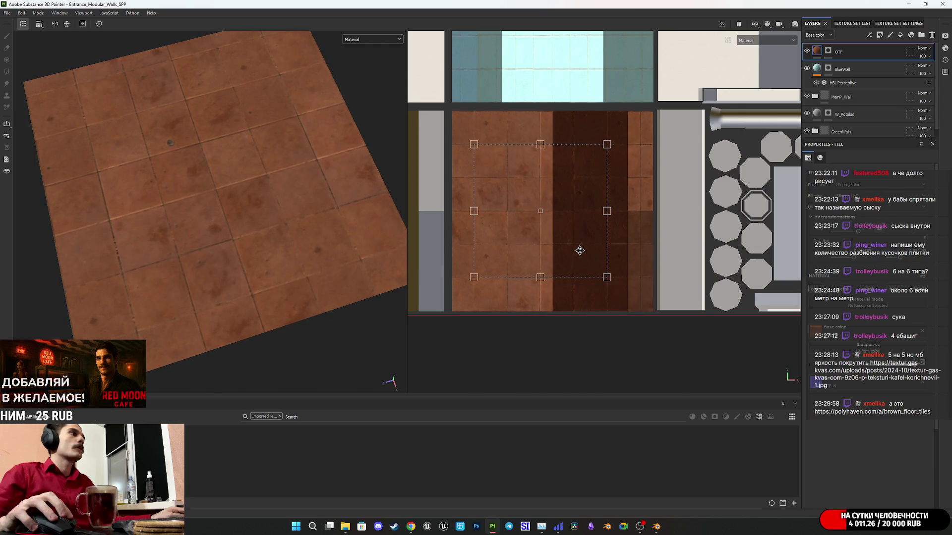
mouse_move(580, 251)
left_mouse_down()
mouse_move(597, 249)
mouse_move(558, 249)
left_mouse_up()
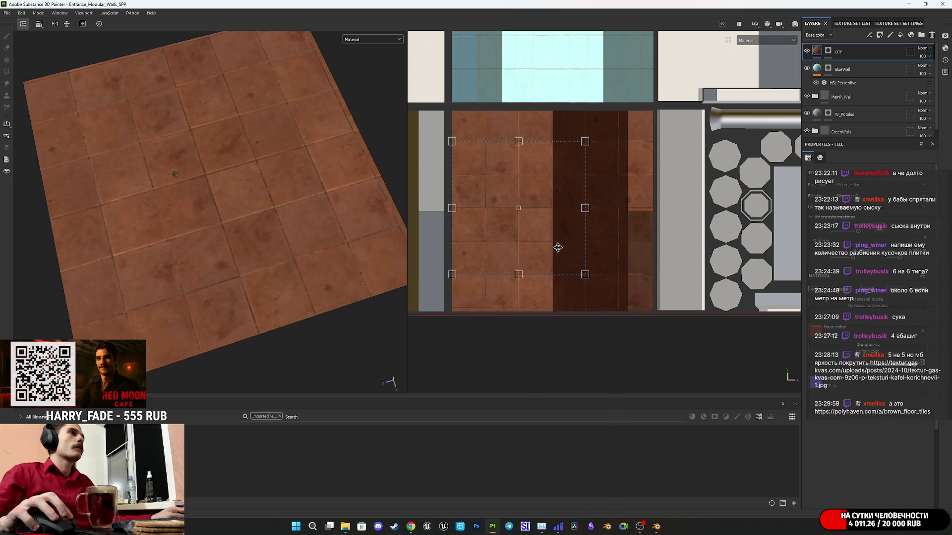
scroll(487, 235, "up", 3)
middle_click_drag(440, 222, 518, 219)
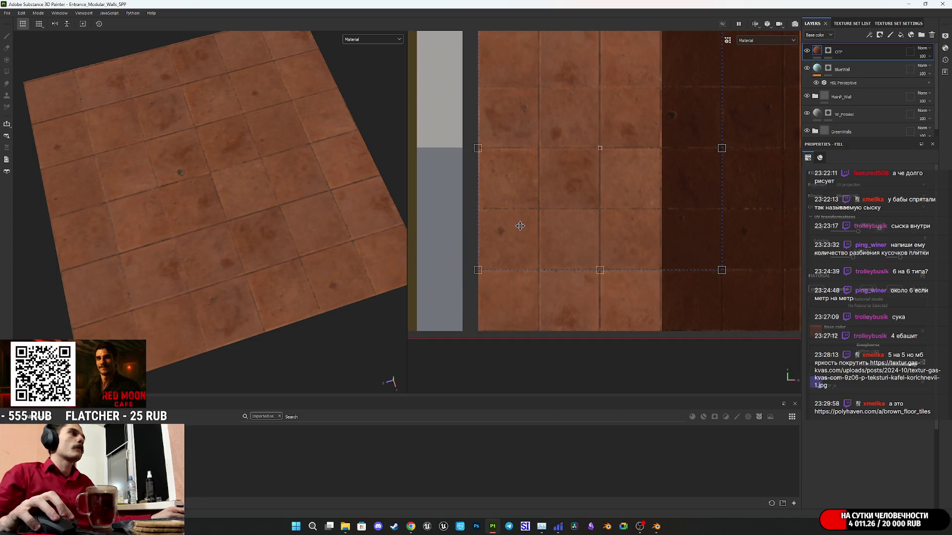
left_click_drag(520, 227, 520, 226)
mouse_move(270, 212)
left_mouse_down("alt")
mouse_move(274, 201)
mouse_move(436, 162)
mouse_move(406, 94)
mouse_move(342, 164)
mouse_move(285, 206)
mouse_move(78, 114)
mouse_move(208, 194)
mouse_move(164, 124)
mouse_move(319, 170)
left_mouse_up("alt")
scroll(265, 213, "down", 5)
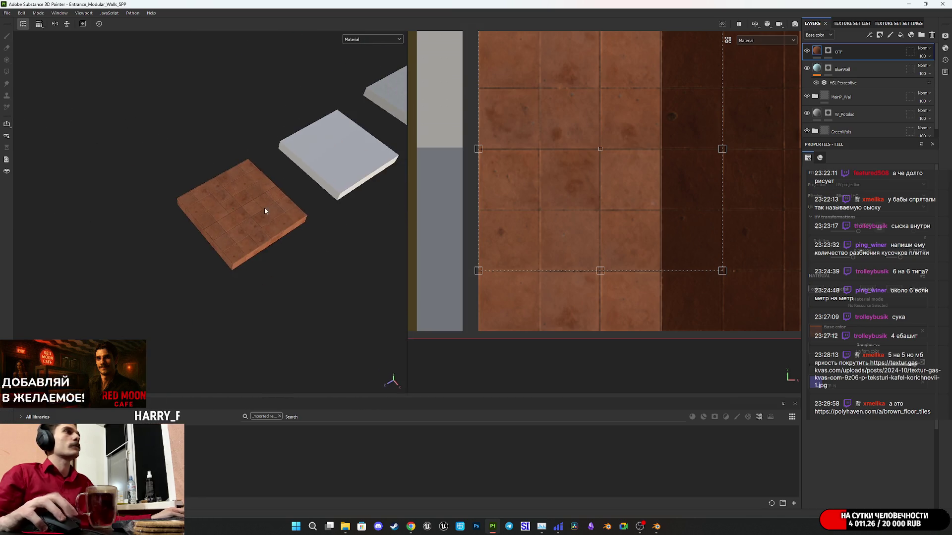
middle_click_drag(265, 212, 221, 249)
scroll(272, 222, "up", 3)
middle_click_drag(273, 223, 284, 206)
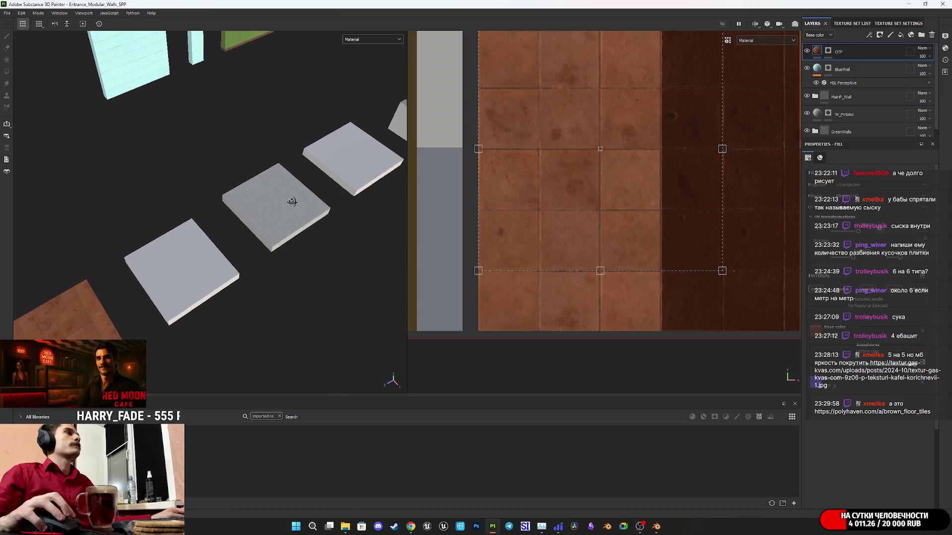
scroll(266, 189, "down", 2)
scroll(240, 263, "up", 4)
mouse_move(259, 267)
left_mouse_down("alt")
mouse_move(238, 297)
mouse_move(276, 245)
mouse_move(358, 210)
mouse_move(208, 256)
mouse_move(365, 198)
mouse_move(205, 281)
mouse_move(187, 272)
mouse_move(203, 270)
left_mouse_up("alt")
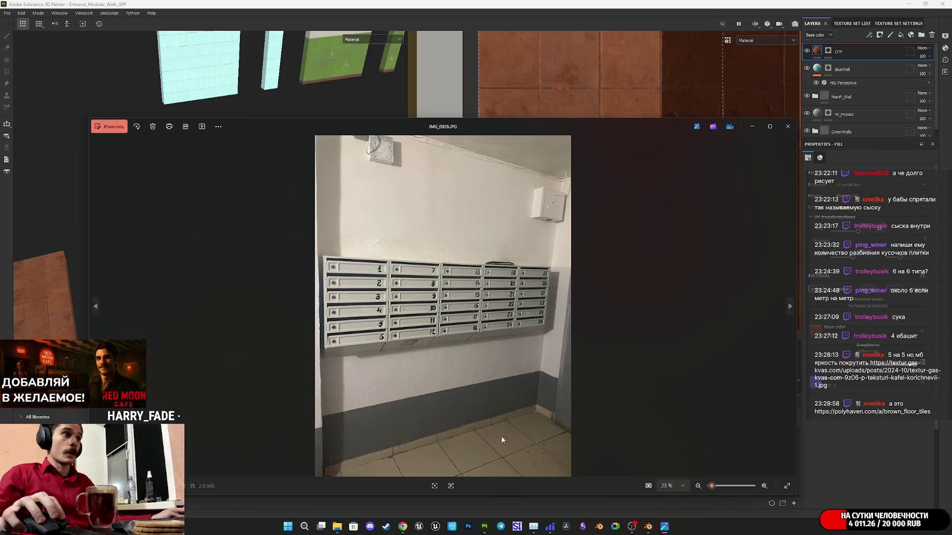
Step: Zoom into the mailbox reference photo's wall and floor tiles, then close it
scroll(506, 441, "up", 5)
left_click_drag(560, 420, 548, 343)
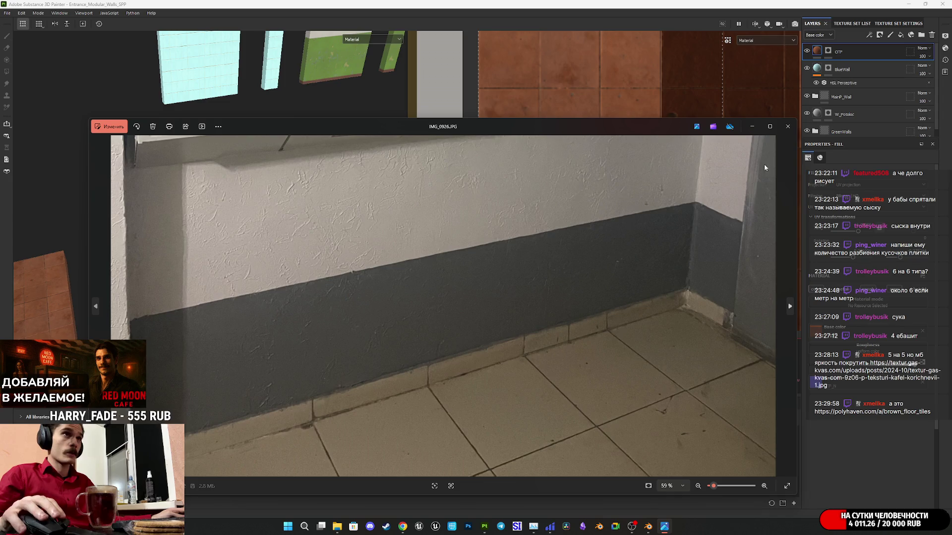
left_click(787, 127)
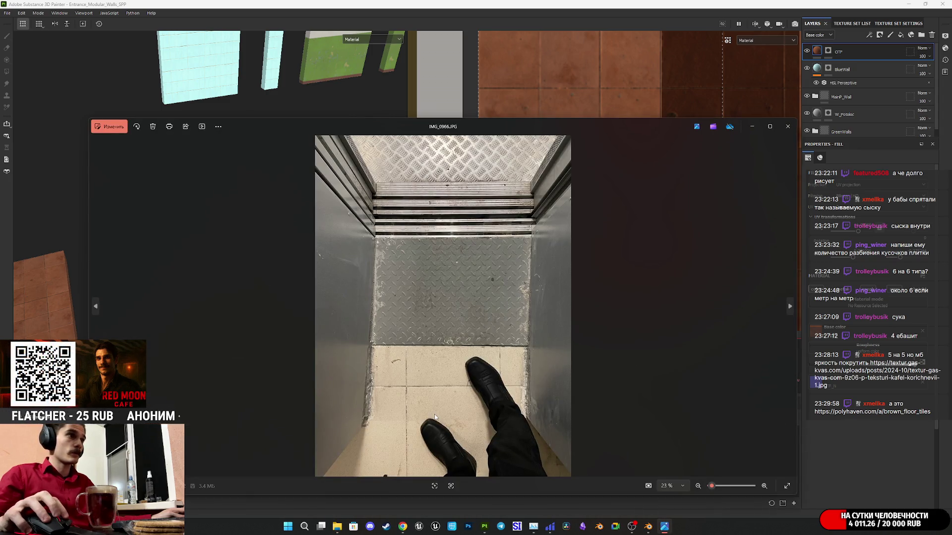
Step: Look over the elevator floor photo IMG_0966.JPG, close it, and go back to Chrome
scroll(435, 417, "up", 3)
scroll(520, 296, "down", 2)
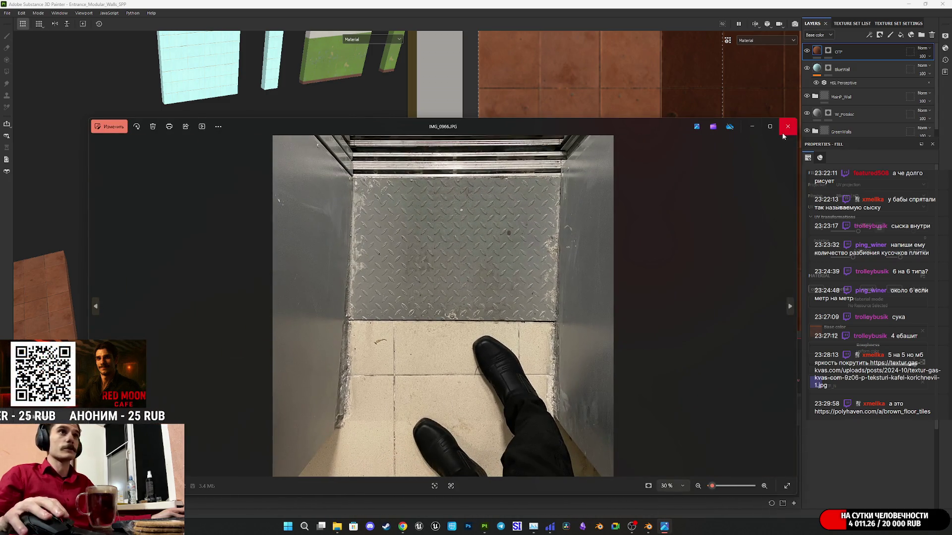
left_click(783, 135)
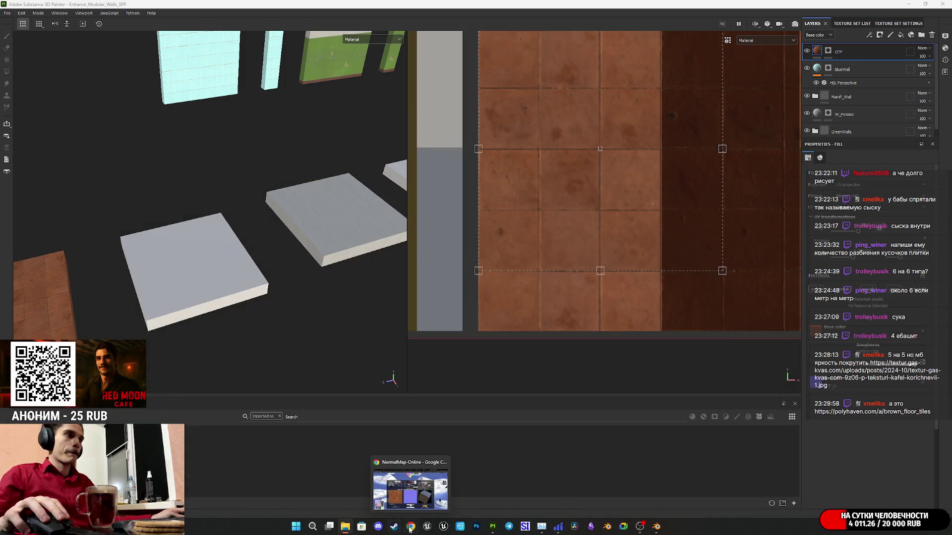
left_click(410, 529)
Step: Preview the Flaked Paint Wall asset in a new tab, then close that tab
left_click(590, 8)
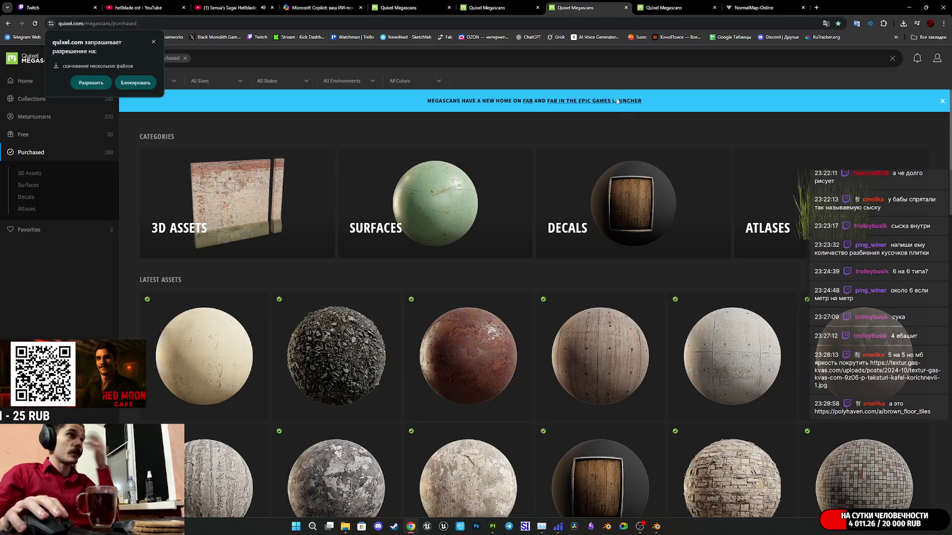
left_click(675, 4)
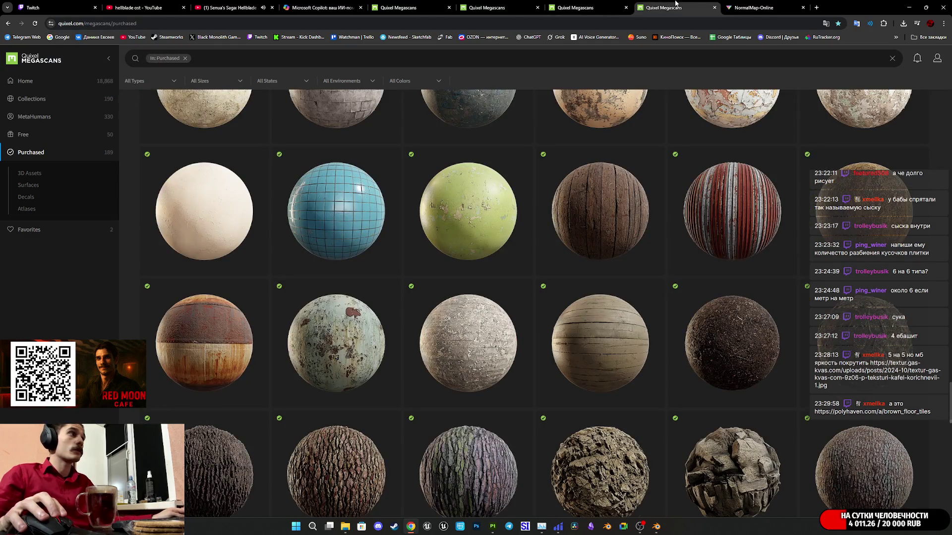
middle_click(676, 4)
left_click(590, 7)
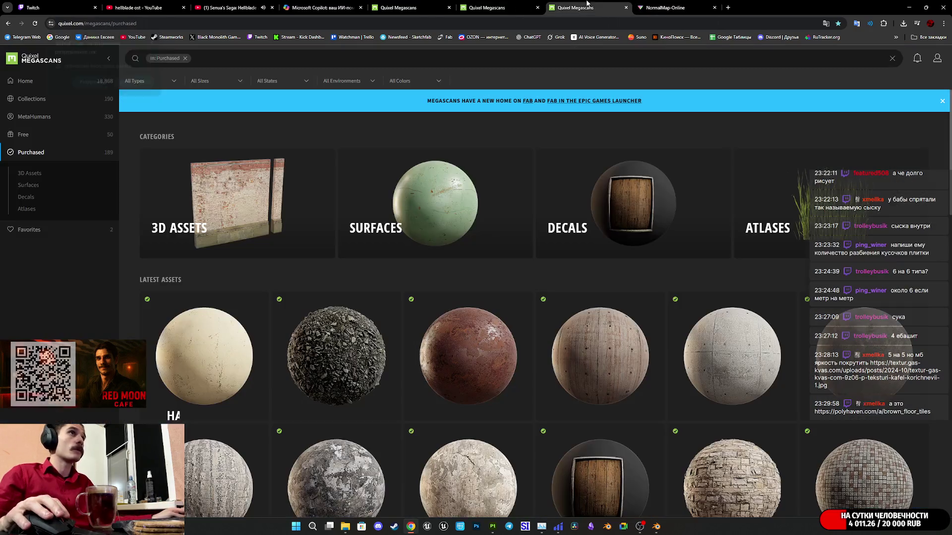
middle_click(224, 350)
left_click(679, 7)
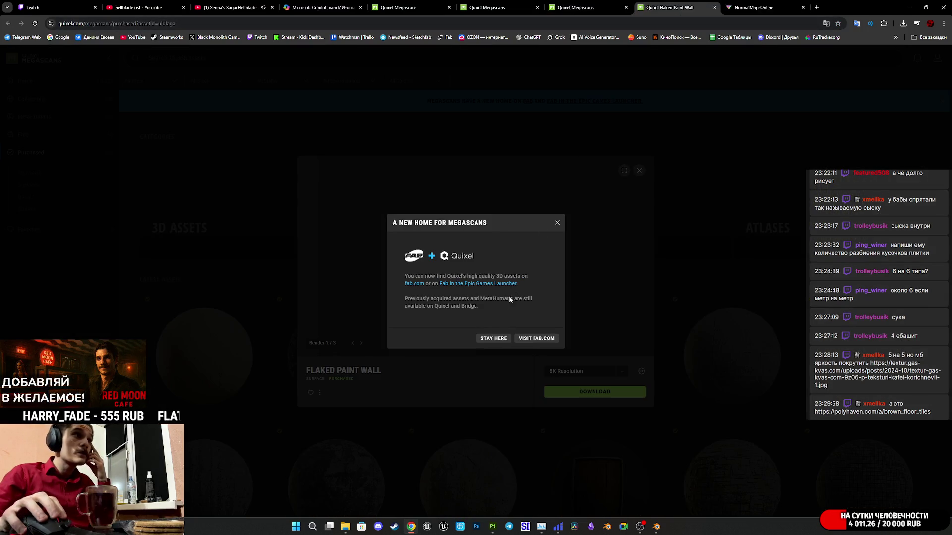
left_click(557, 224)
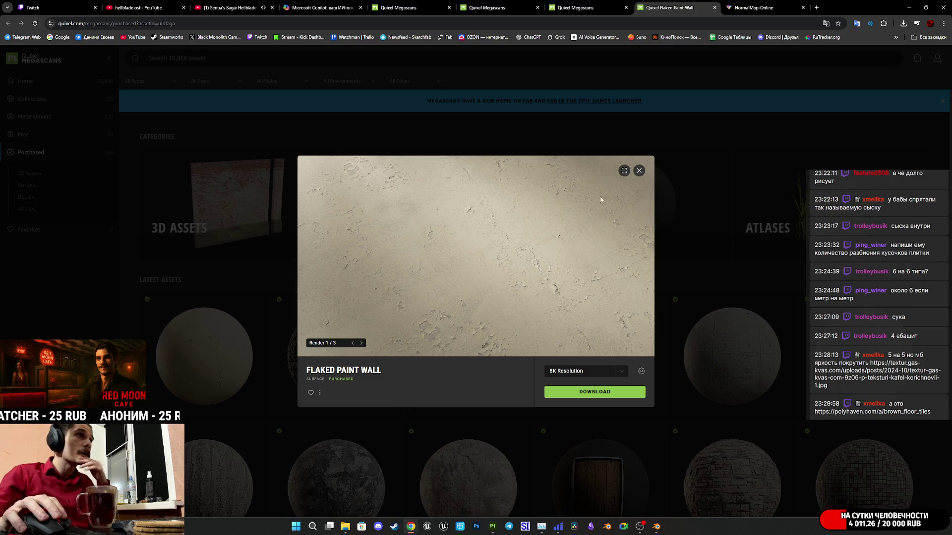
middle_click(668, 15)
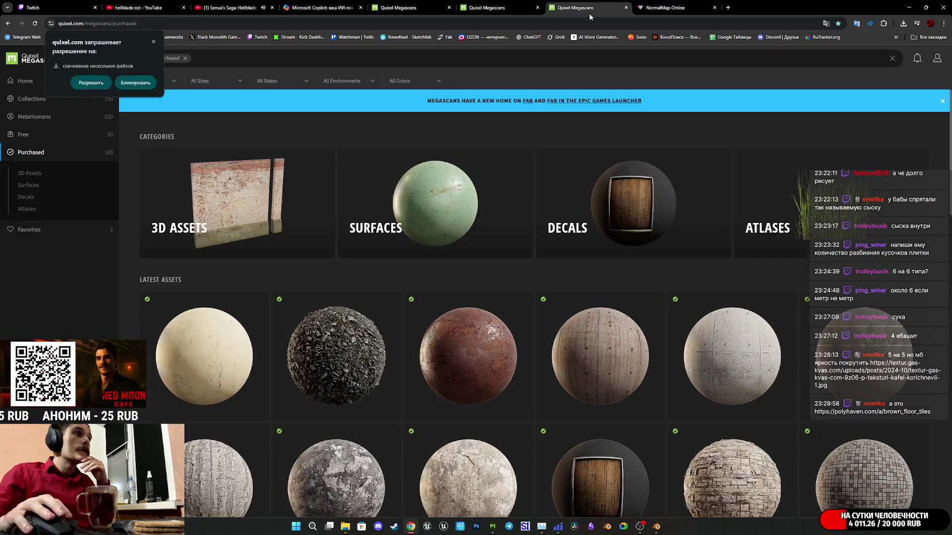
Step: Open the Metal Tread Plate surface in its own tab and dismiss the Megascans notice
scroll(625, 350, "down", 4)
scroll(623, 348, "down", 5)
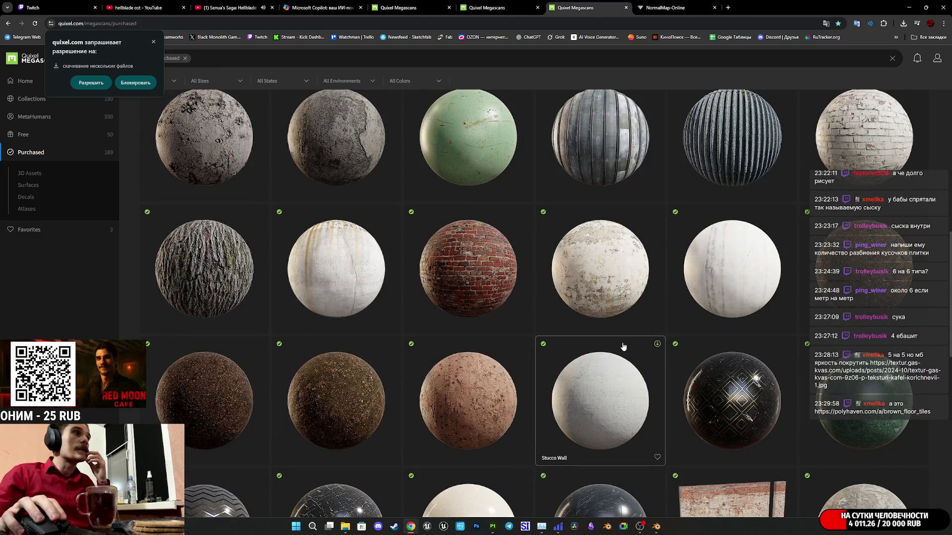
scroll(616, 337, "down", 5)
scroll(616, 349, "down", 5)
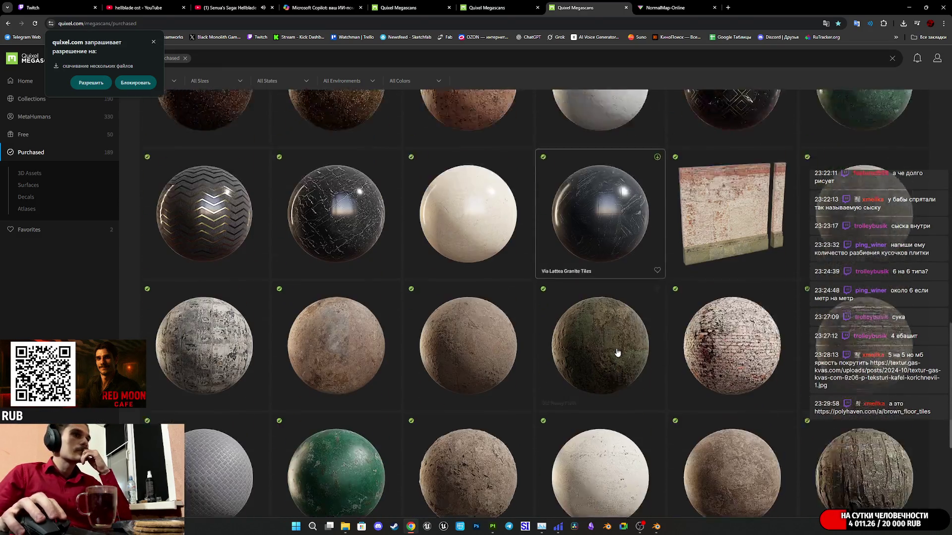
middle_click(208, 247)
left_click(640, 5)
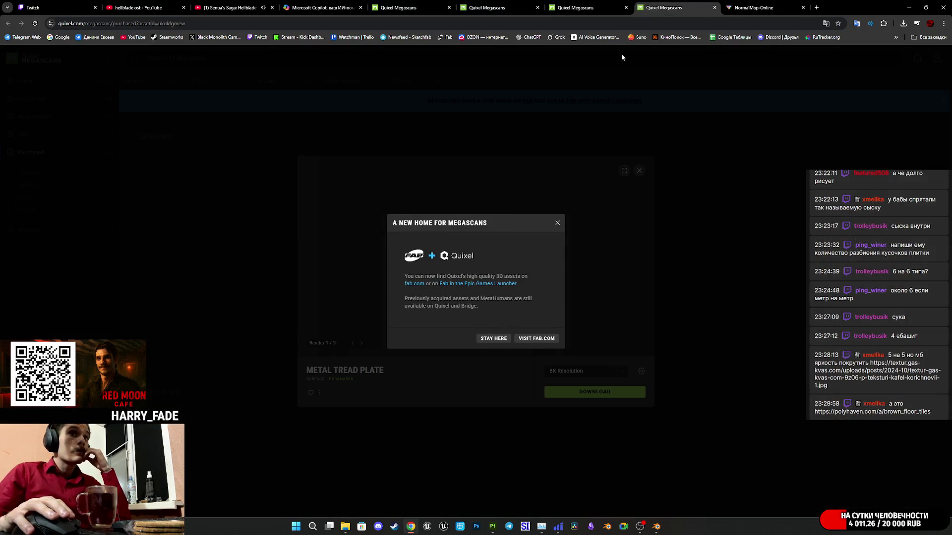
left_click(557, 223)
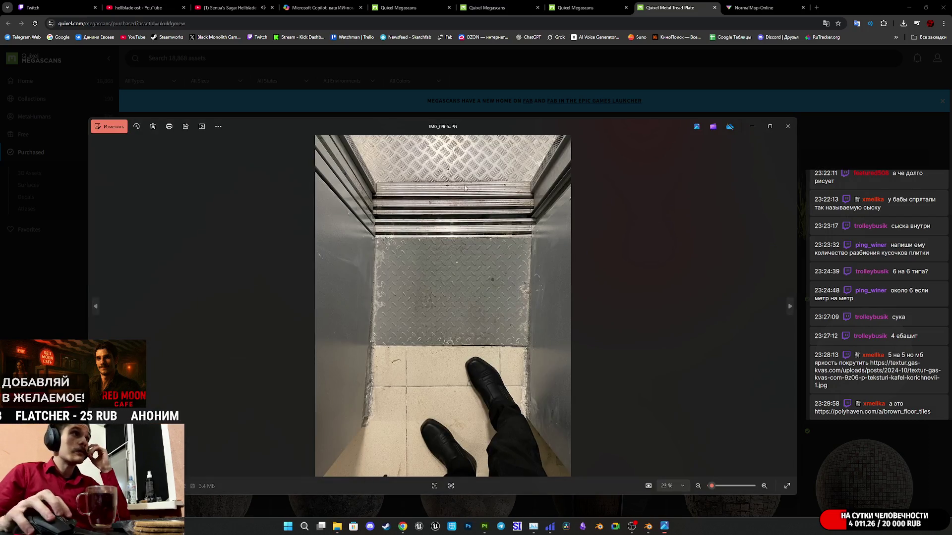
scroll(492, 316, "up", 5)
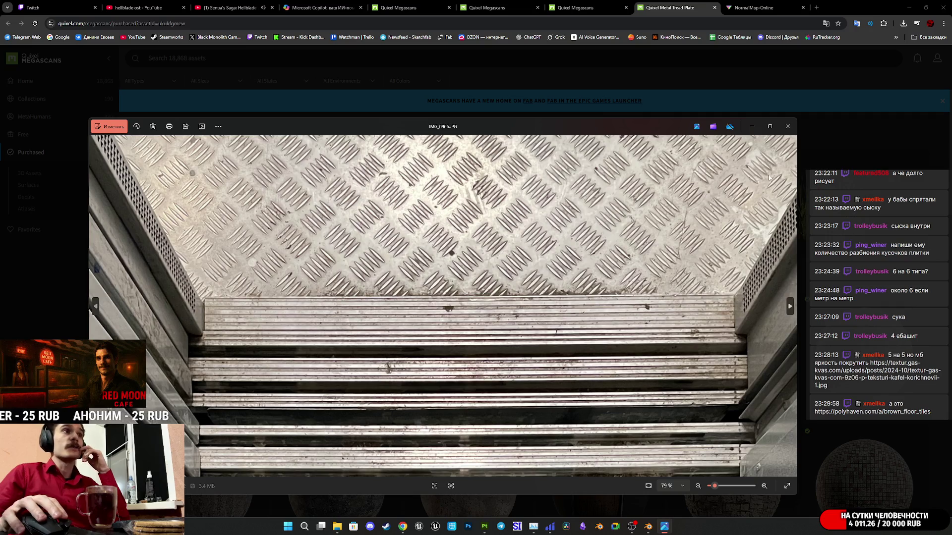
left_click(787, 127)
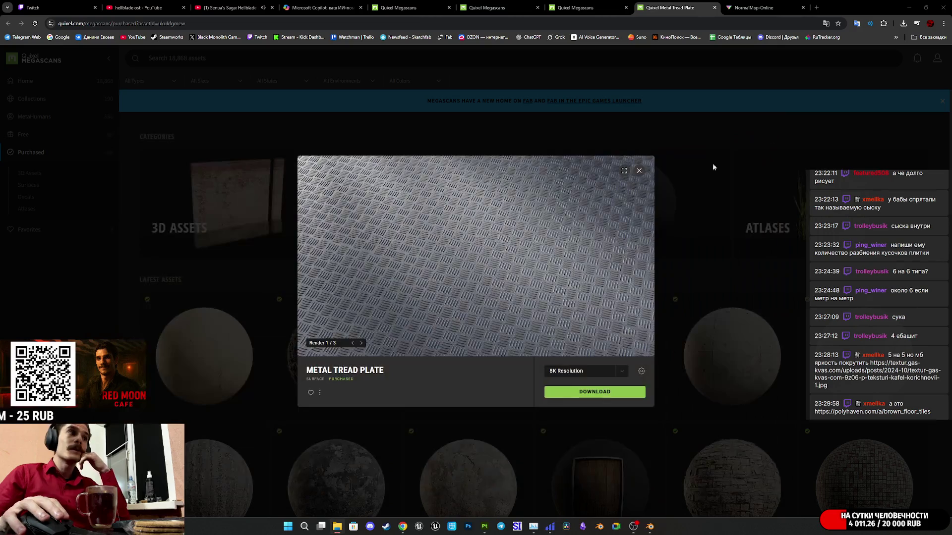
left_click(639, 172)
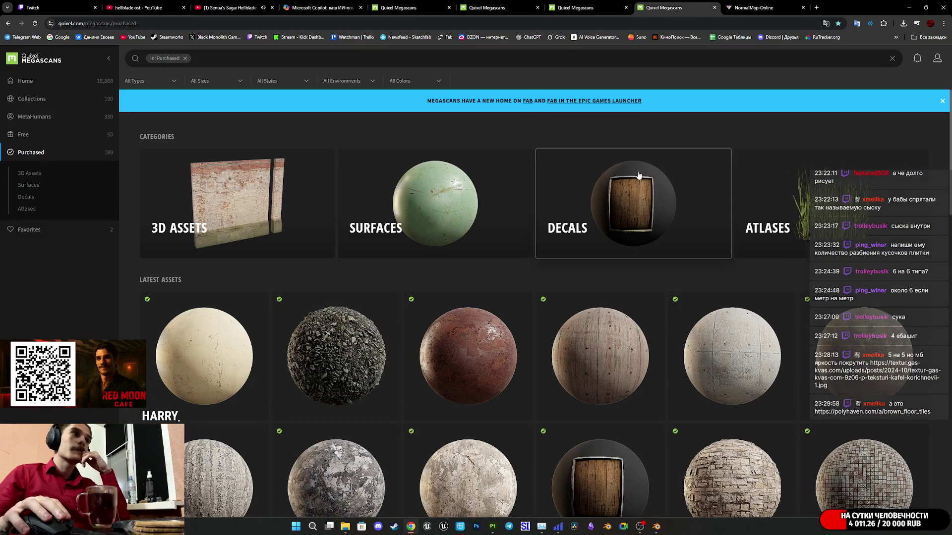
Step: Scroll down the purchased Megascans grid and open Broken Ceramic Tiles in a new tab
scroll(587, 242, "down", 6)
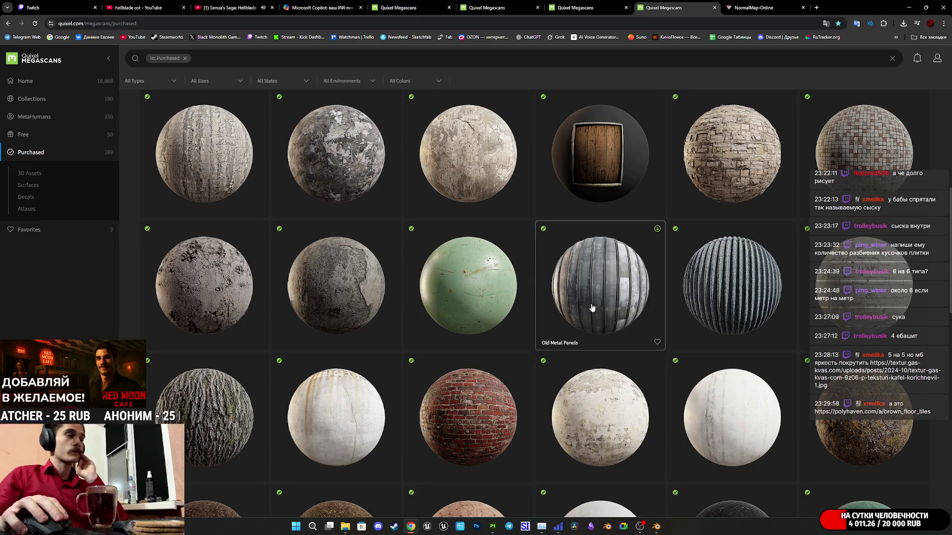
scroll(591, 307, "down", 2)
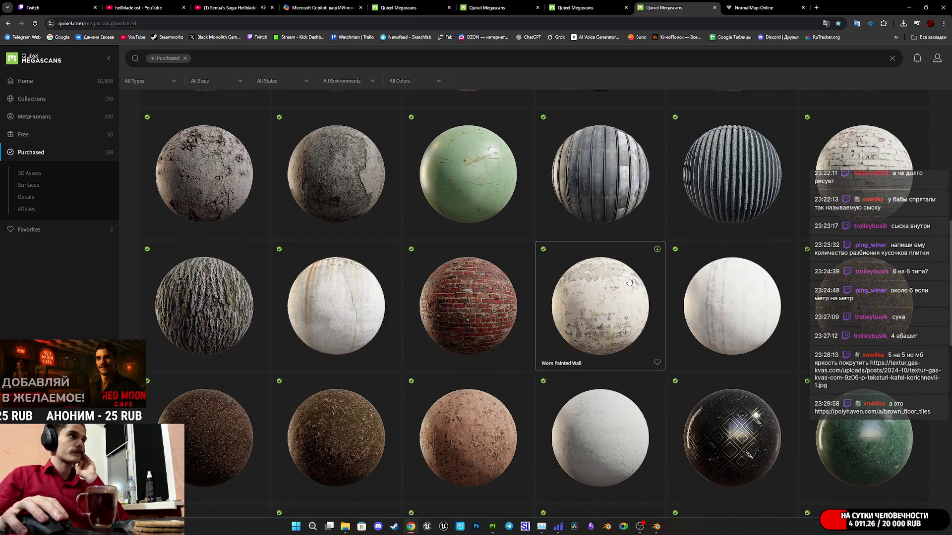
scroll(628, 281, "down", 5)
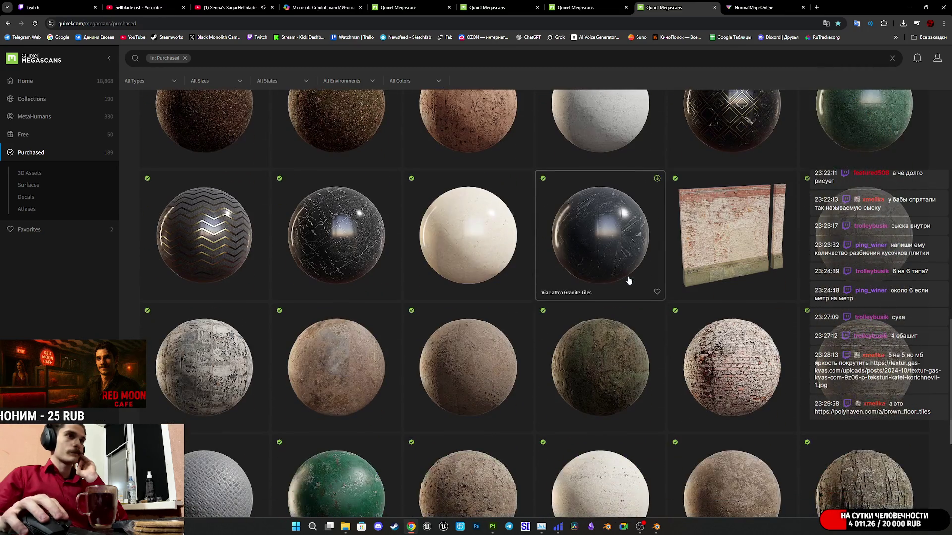
scroll(629, 278, "down", 5)
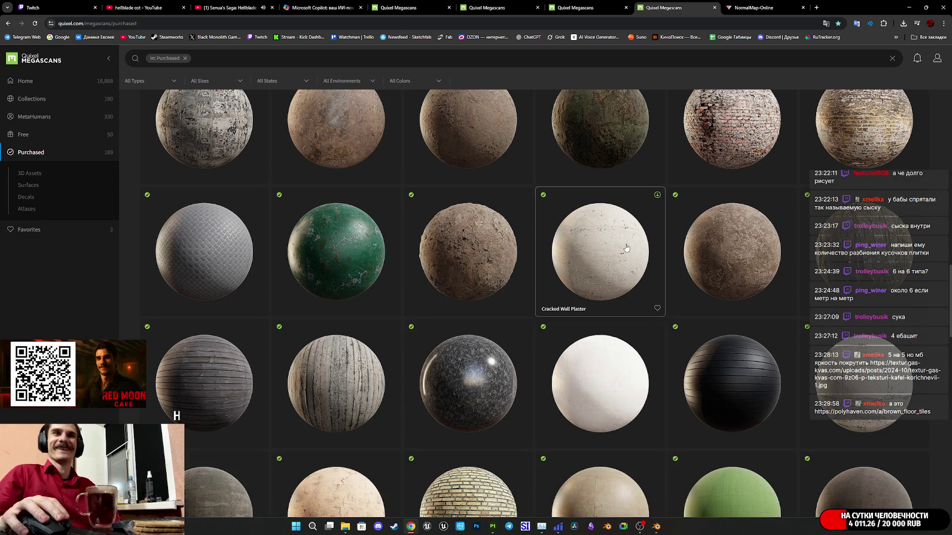
scroll(613, 244, "down", 3)
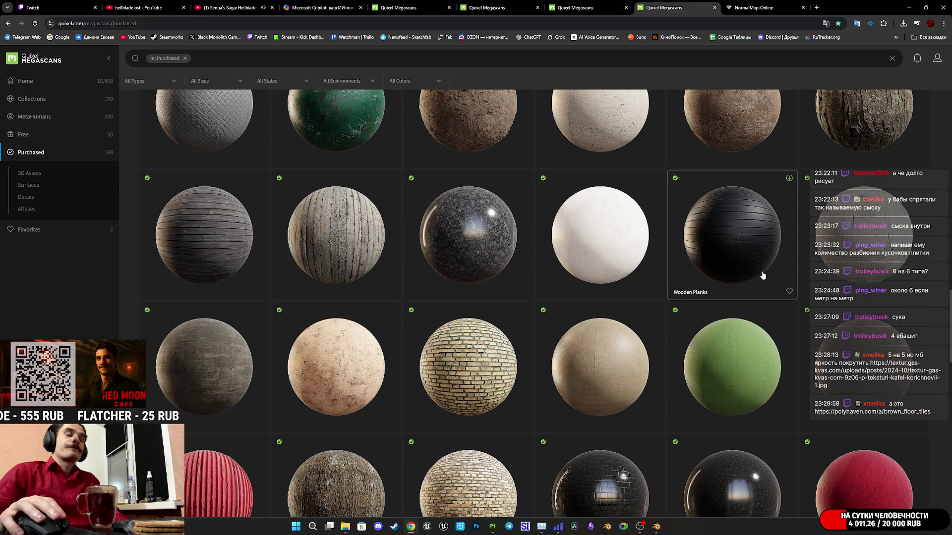
scroll(759, 280, "down", 1)
scroll(759, 280, "down", 4)
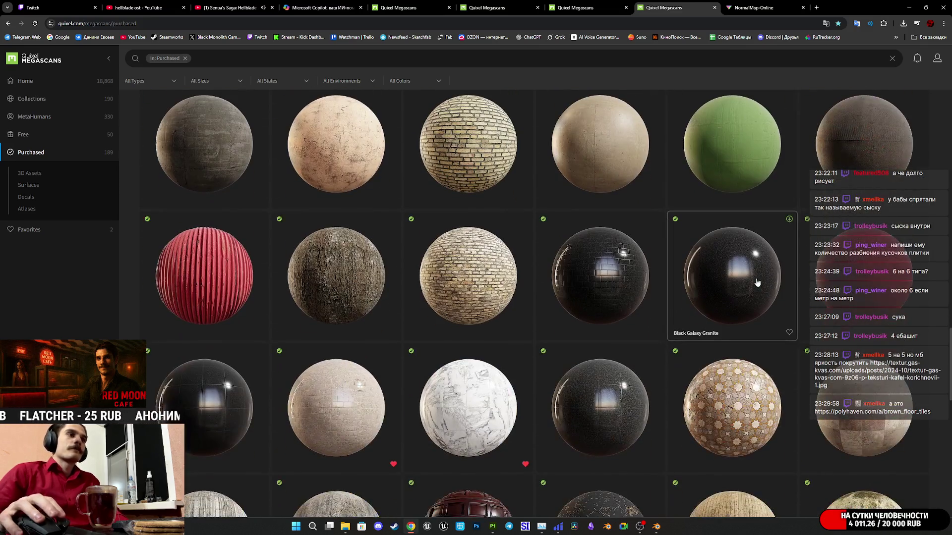
scroll(475, 320, "down", 4)
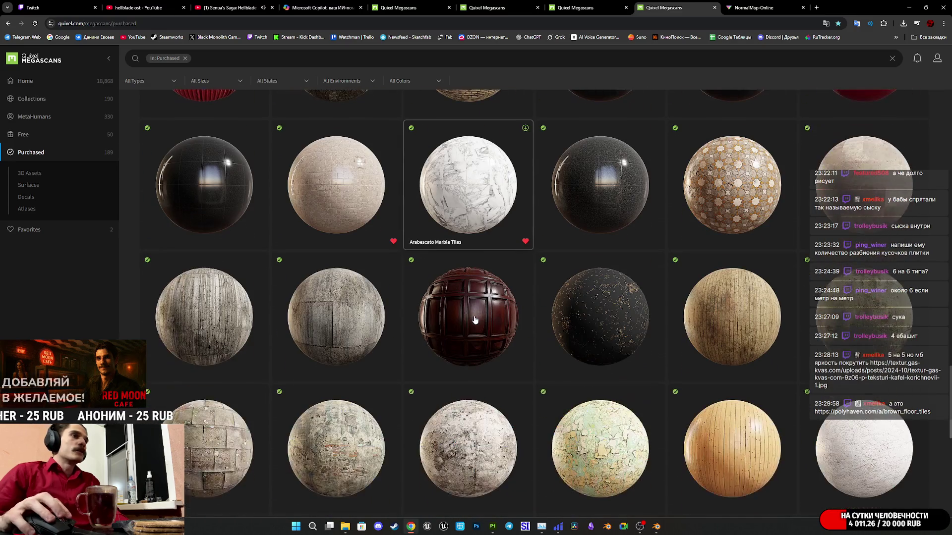
scroll(474, 319, "down", 2)
scroll(476, 322, "down", 3)
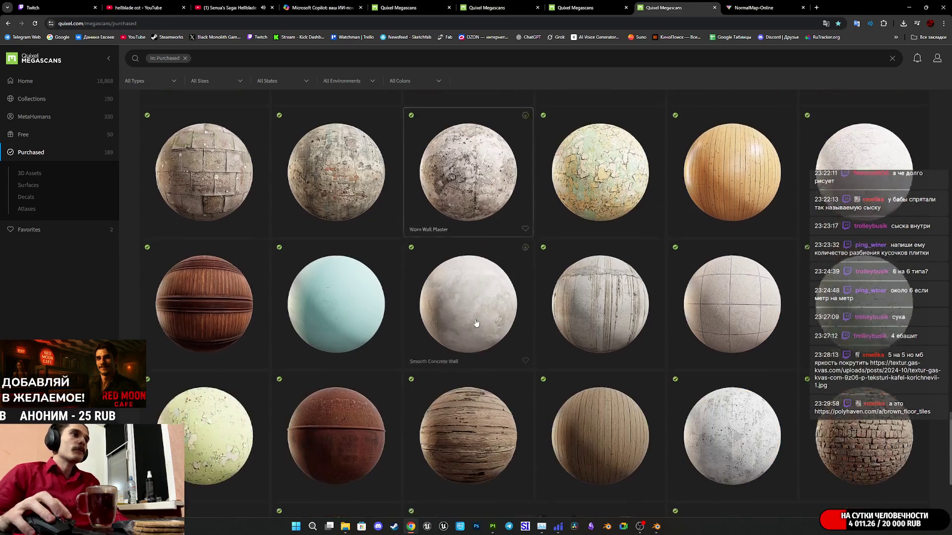
scroll(476, 323, "down", 7)
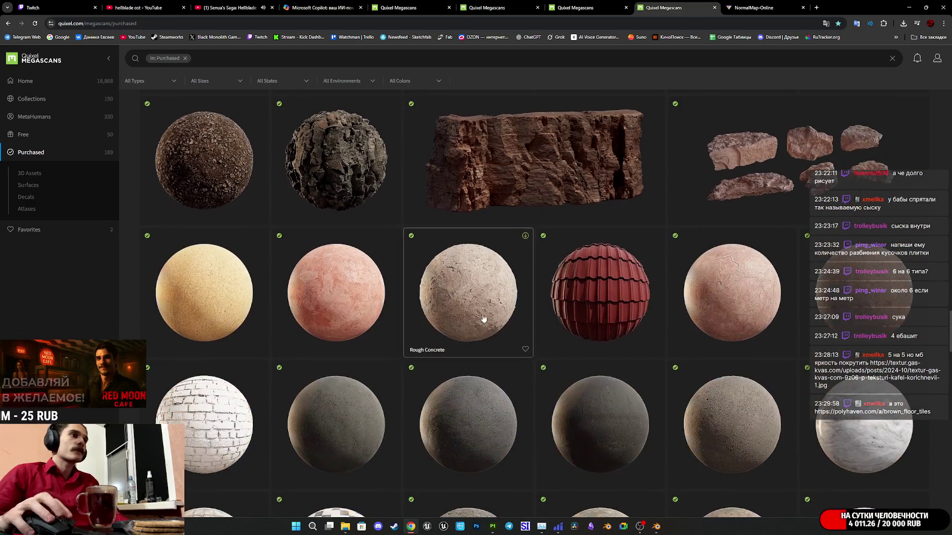
scroll(483, 317, "down", 3)
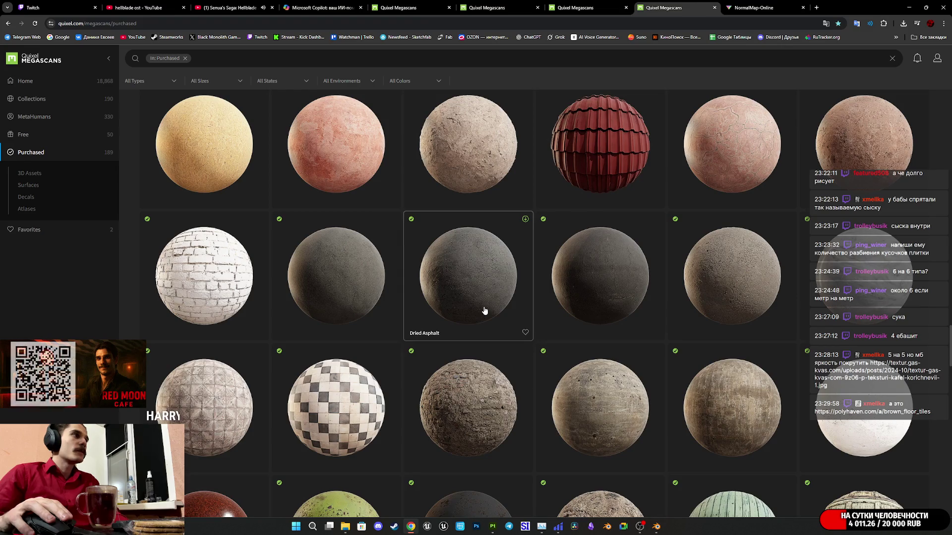
scroll(485, 310, "down", 3)
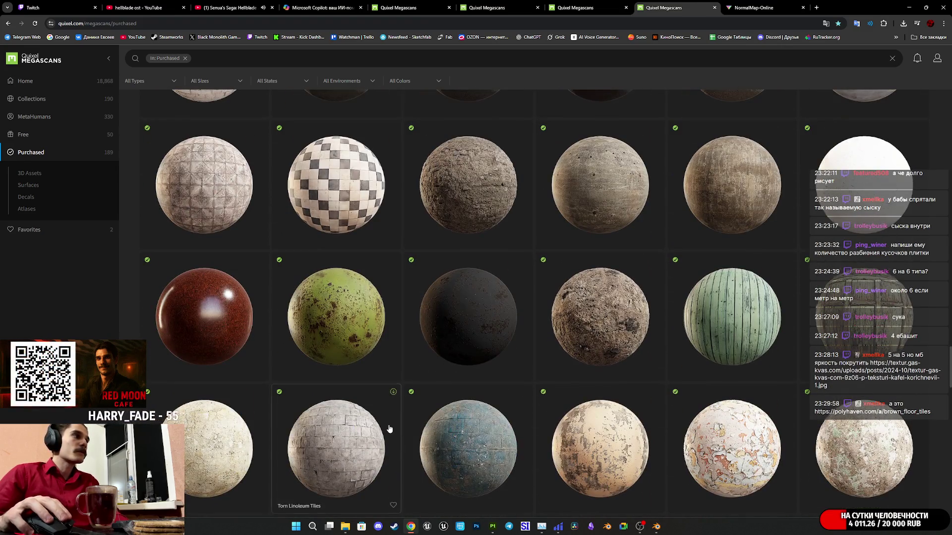
scroll(388, 435, "down", 2)
scroll(855, 345, "down", 5)
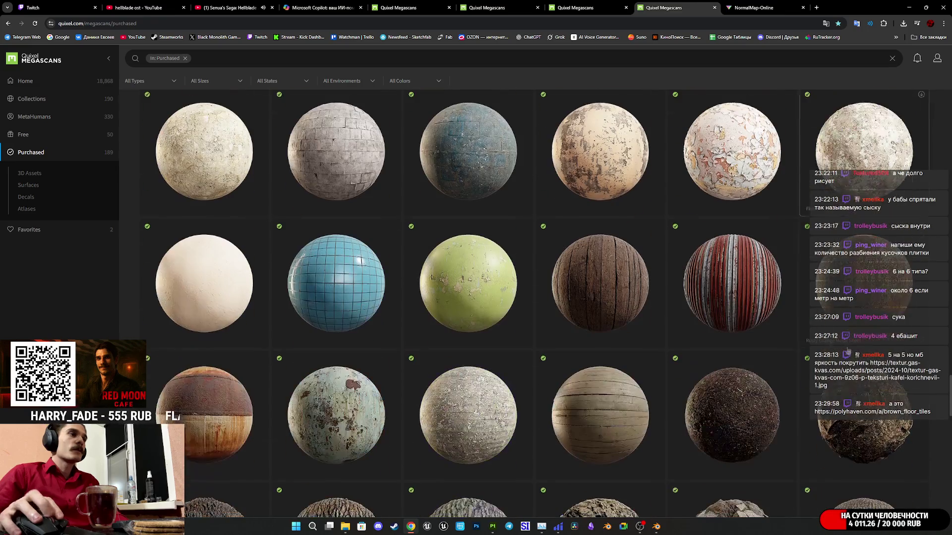
scroll(831, 343, "down", 3)
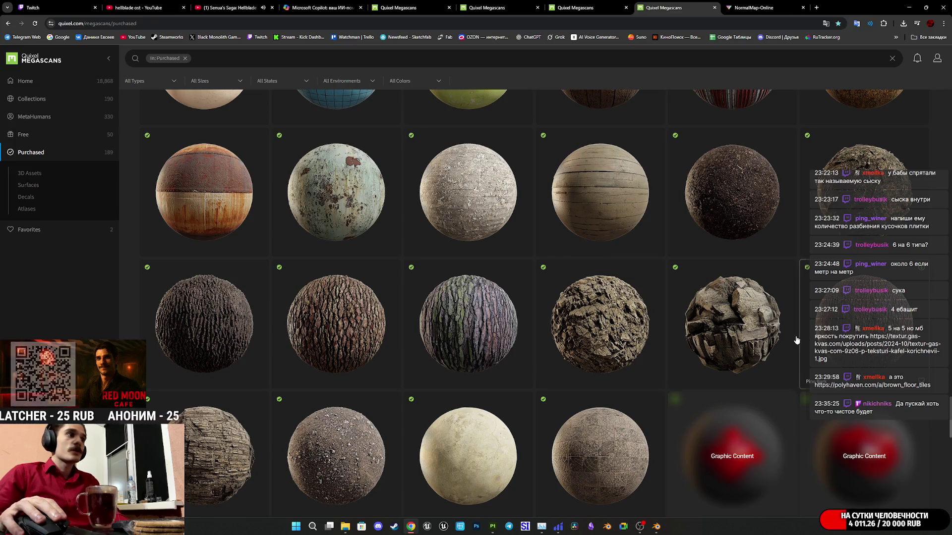
scroll(779, 341, "down", 4)
scroll(779, 341, "down", 3)
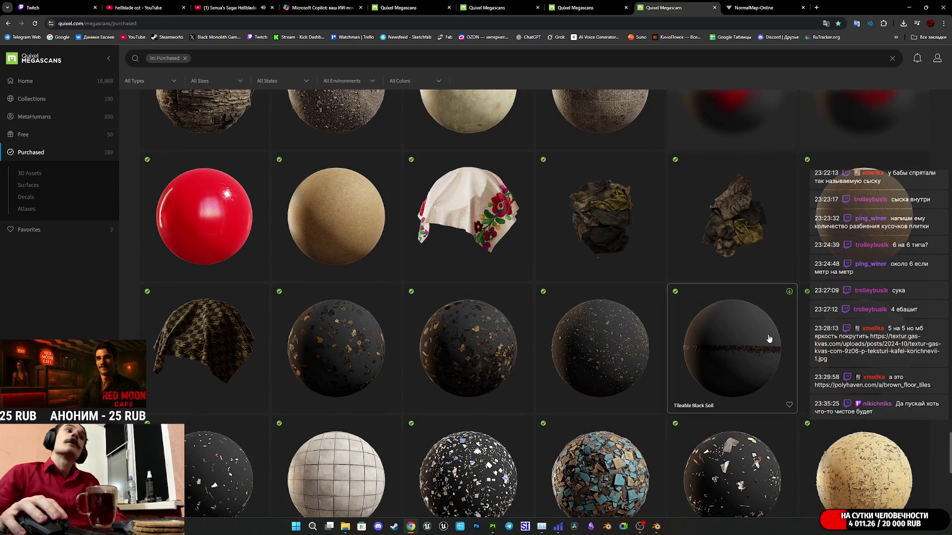
scroll(365, 399, "down", 3)
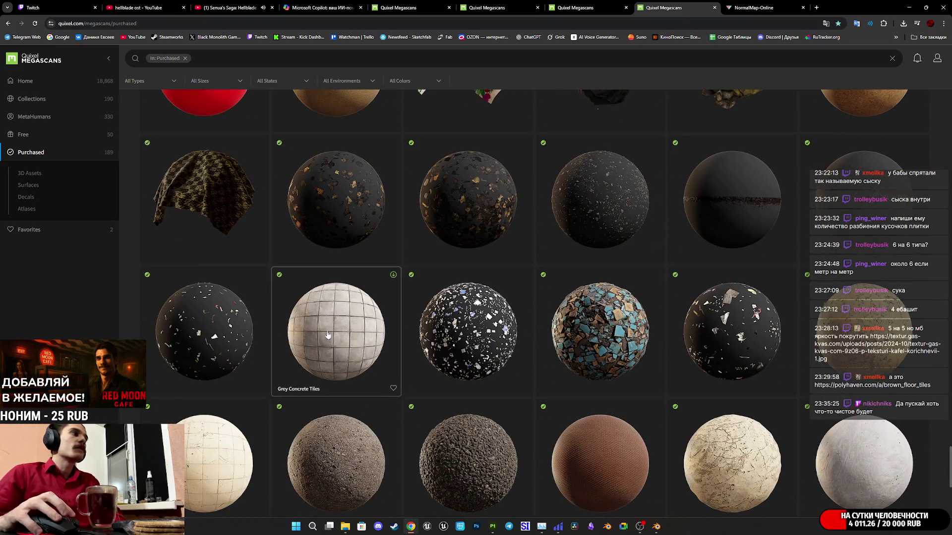
middle_click(213, 471)
Step: On the Broken Ceramic Tiles tab, dismiss the Megascans relocation notice and look over the asset
left_click(753, 3)
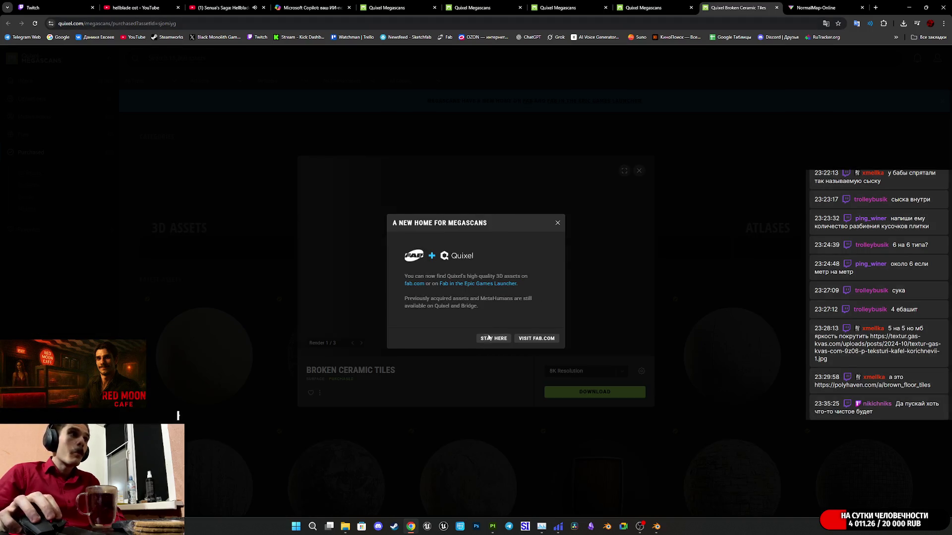
left_click(493, 338)
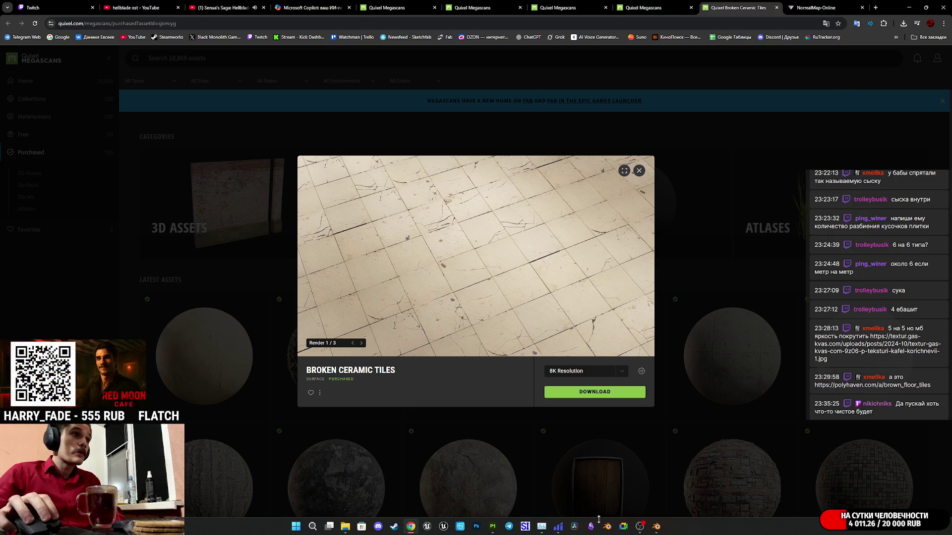
mouse_move(657, 530)
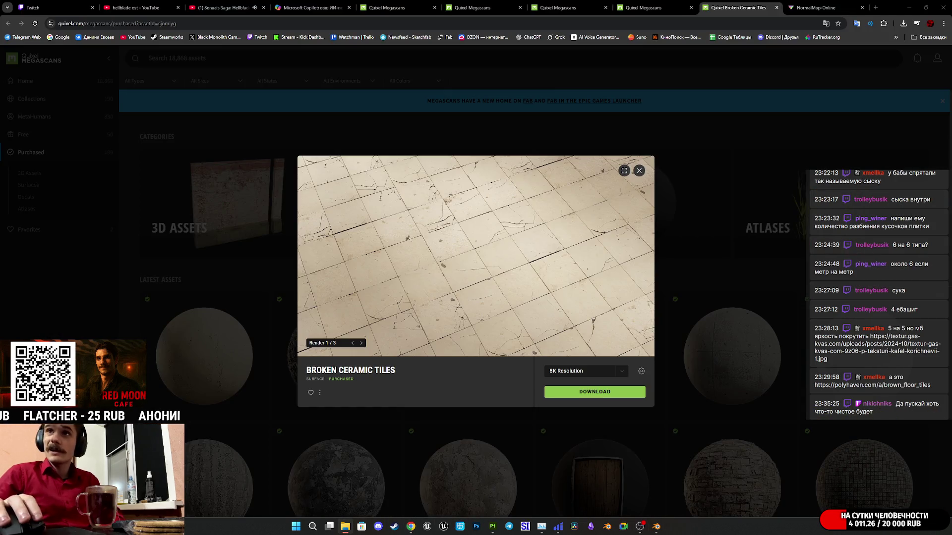
scroll(443, 422, "up", 3)
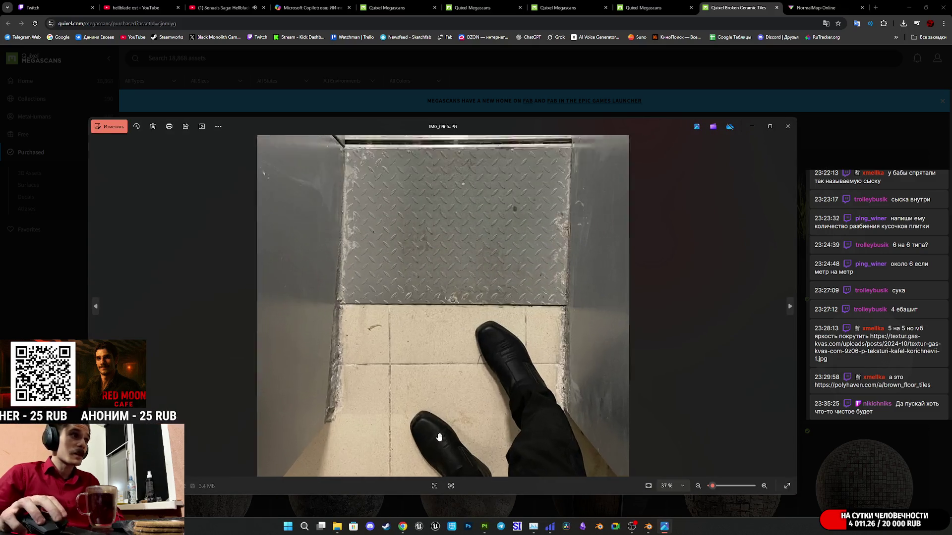
scroll(442, 422, "down", 3)
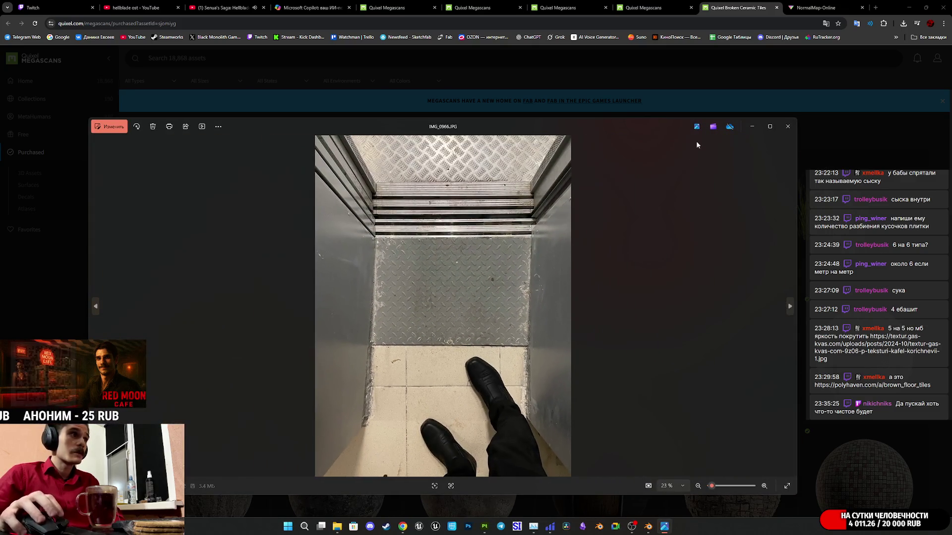
Step: Close the reference photo and the Broken Ceramic Tiles preview, returning to the purchased grid tab
left_click(788, 127)
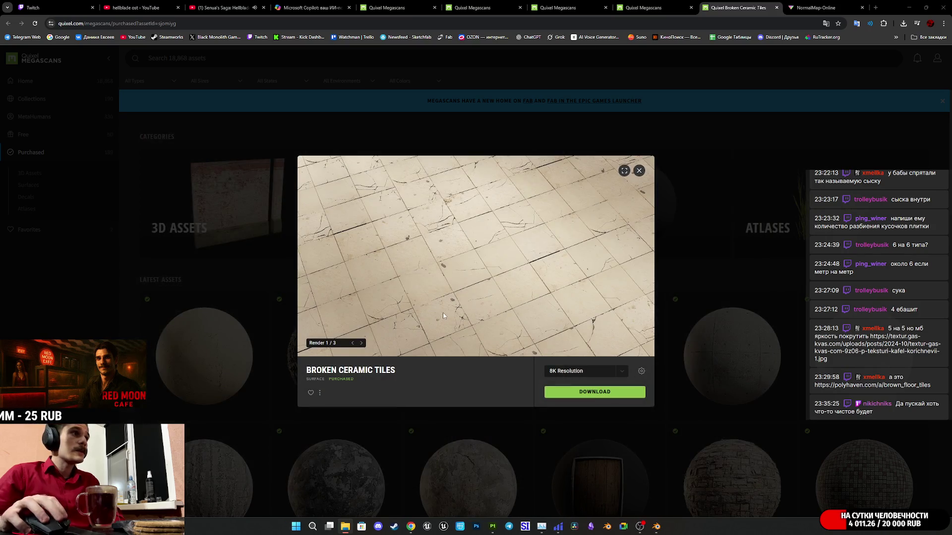
left_click(638, 170)
left_click(654, 9)
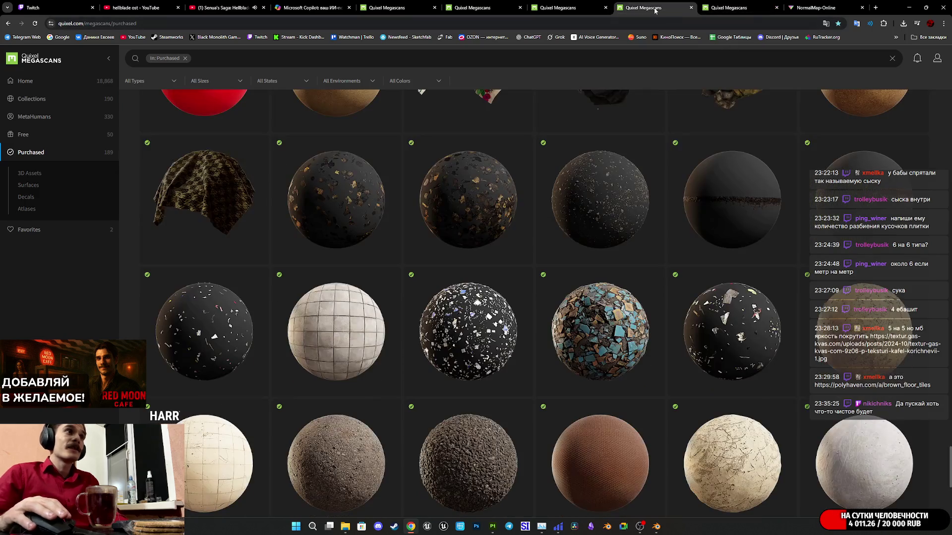
Step: Return to the Broken Ceramic Tiles tab and open its asset preview
scroll(633, 240, "up", 1)
scroll(206, 359, "down", 6)
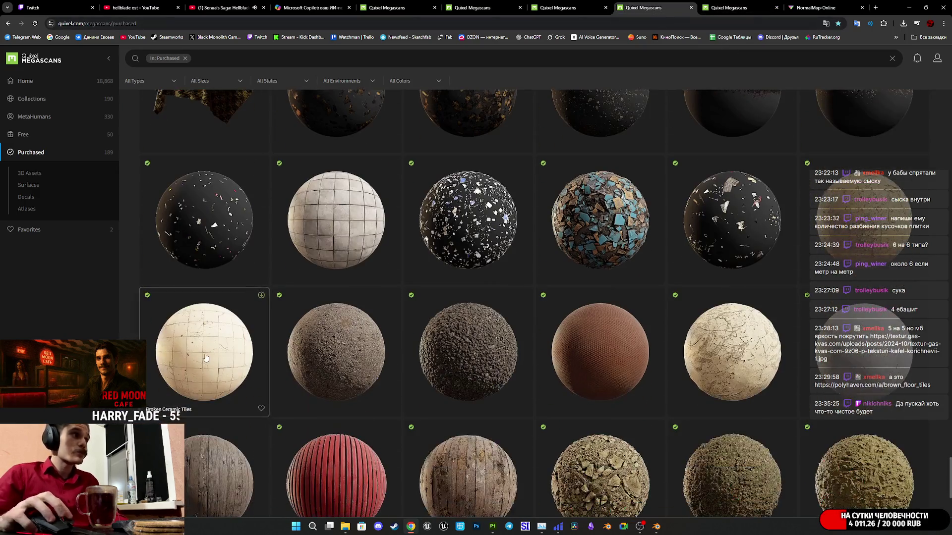
scroll(206, 358, "down", 1)
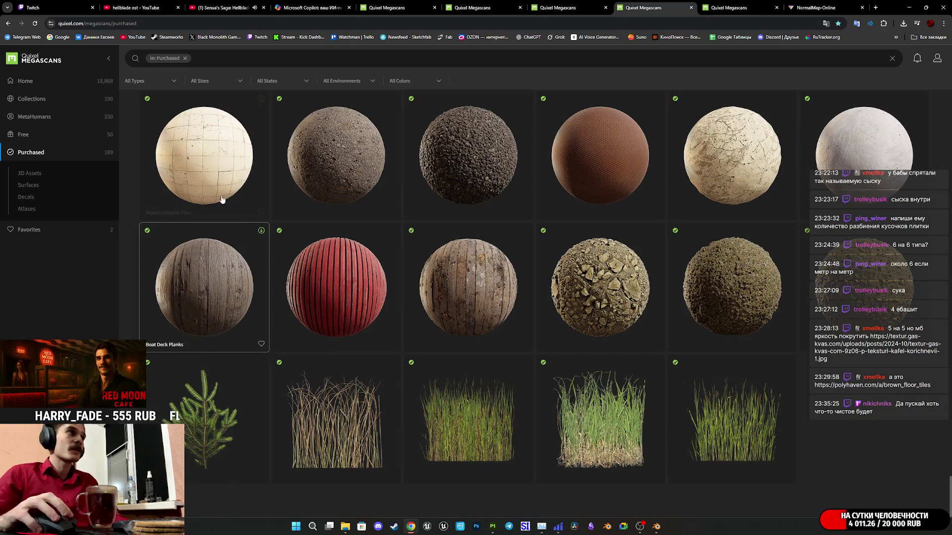
left_click(729, 8)
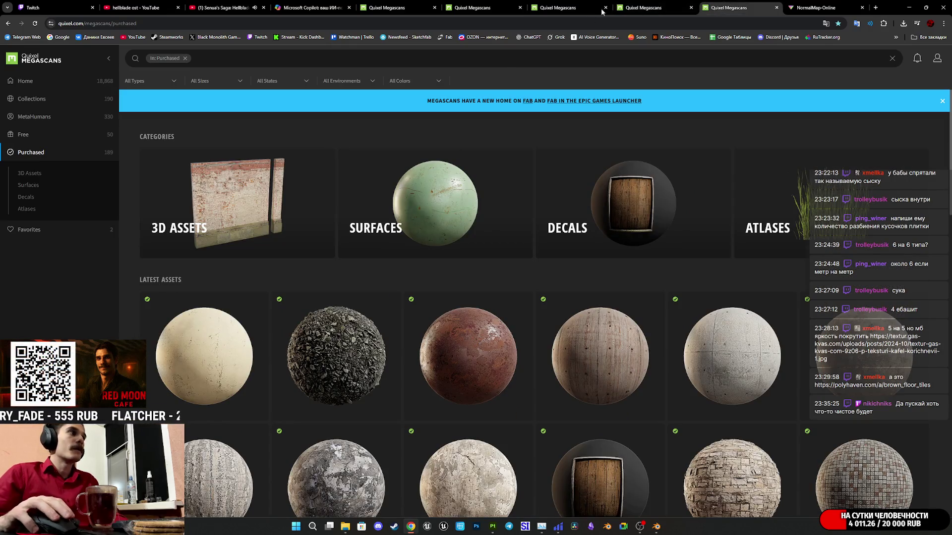
left_click(630, 7)
left_click(201, 154)
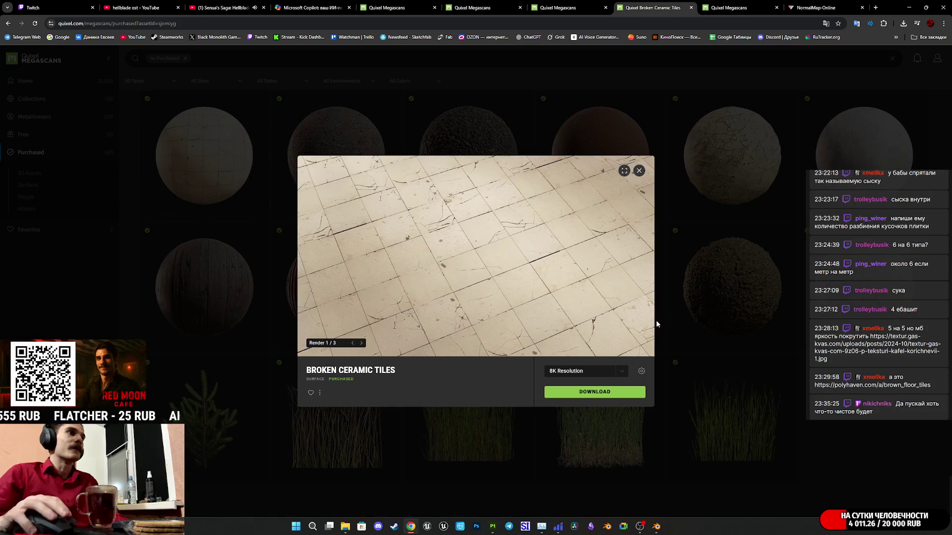
Step: Download Broken Ceramic Tiles at 2K into EMW_Mats, then go back to Substance 3D Painter
left_click(622, 372)
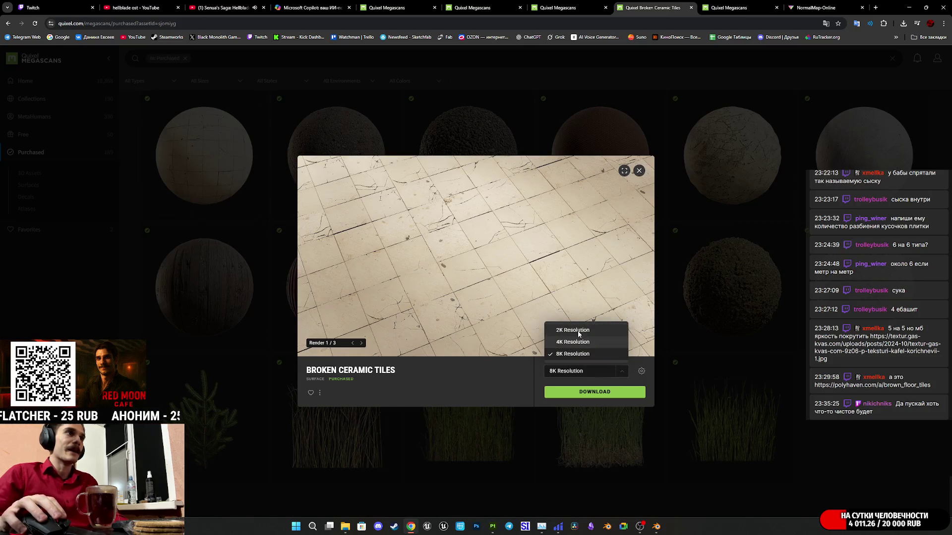
left_click(580, 330)
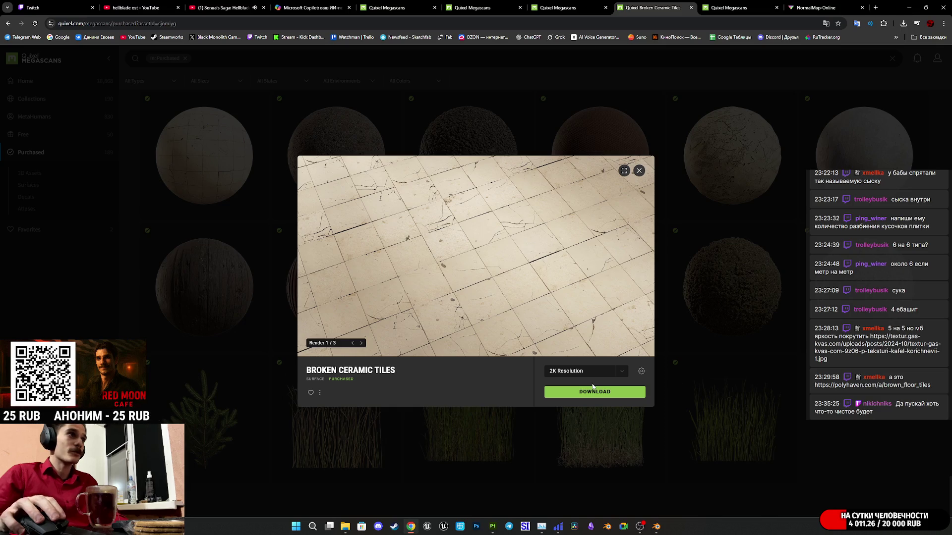
left_click(610, 391)
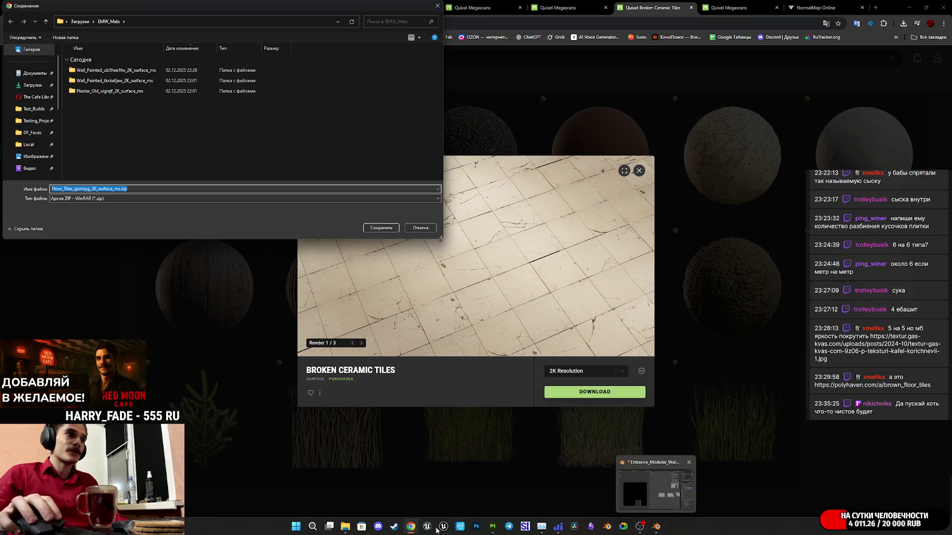
left_click(381, 228)
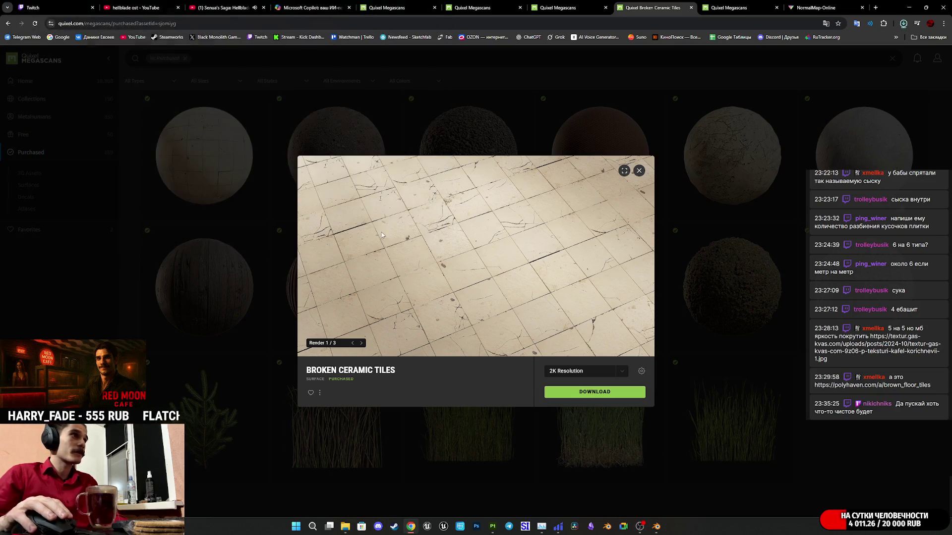
mouse_move(345, 528)
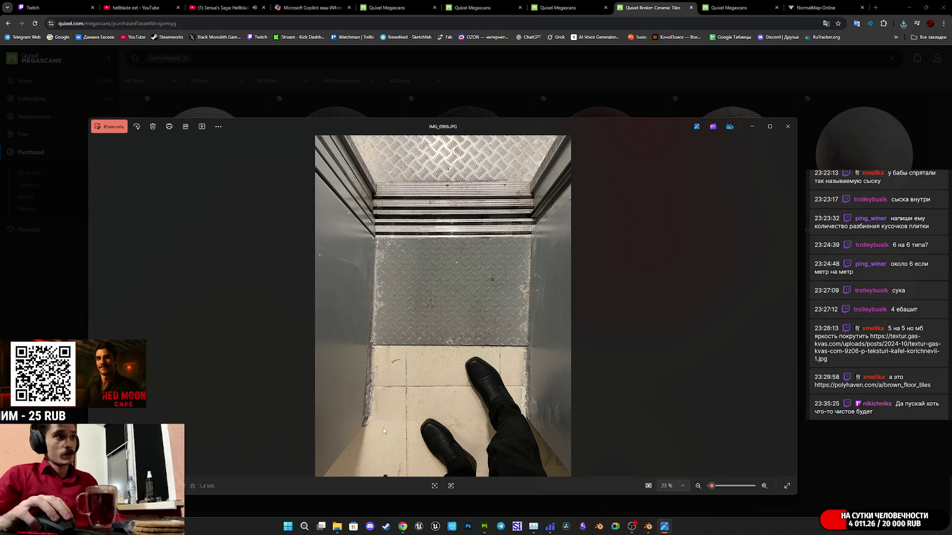
left_click(787, 126)
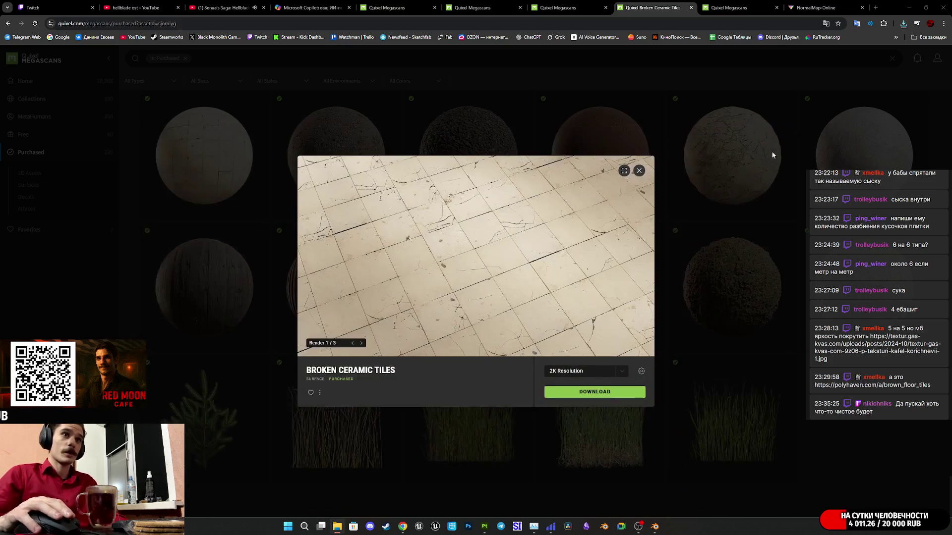
left_click(491, 527)
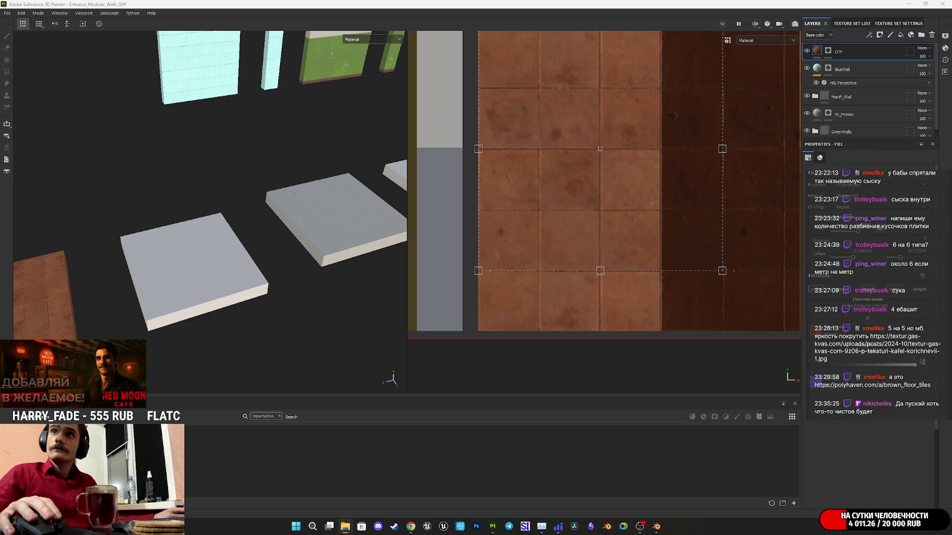
Step: Import the Broken Ceramic Tiles 2K albedo and normal maps as textures into Entrance_Modular_Walls_SPP
left_click_drag(703, 449, 589, 453)
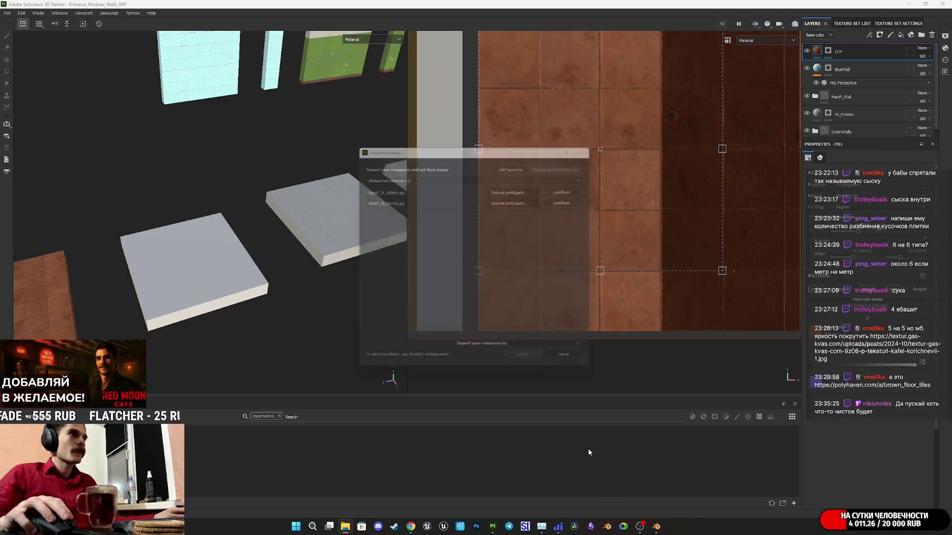
left_click(570, 187)
left_click(588, 215)
left_click(571, 199)
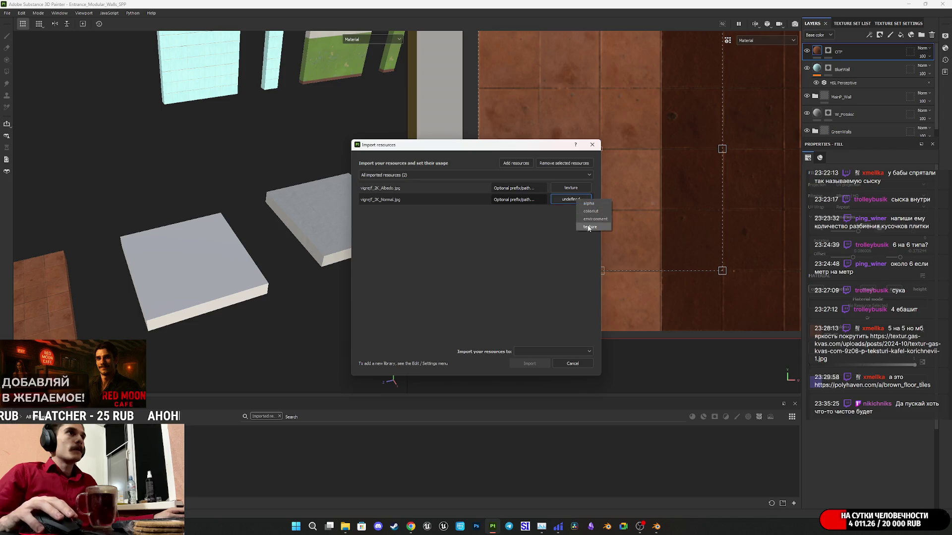
left_click(549, 352)
left_click(544, 370)
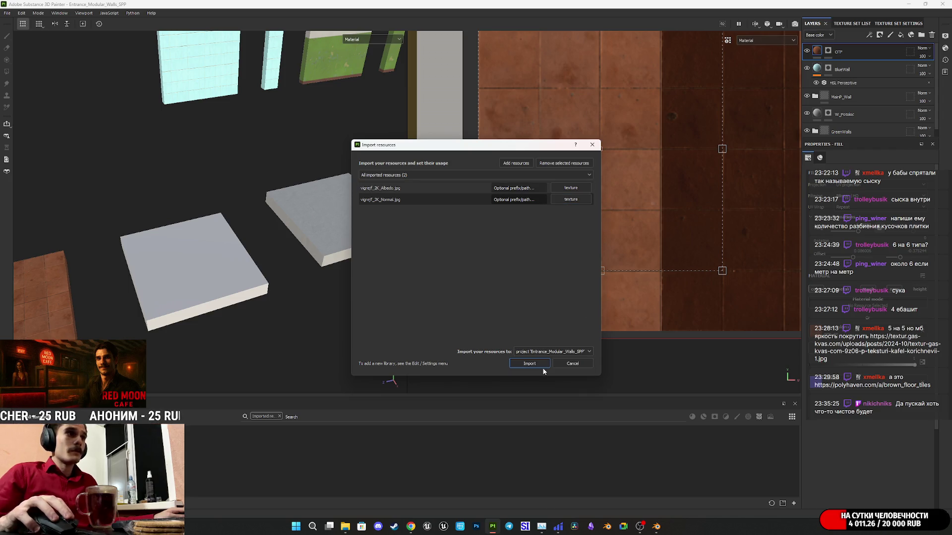
left_click(535, 365)
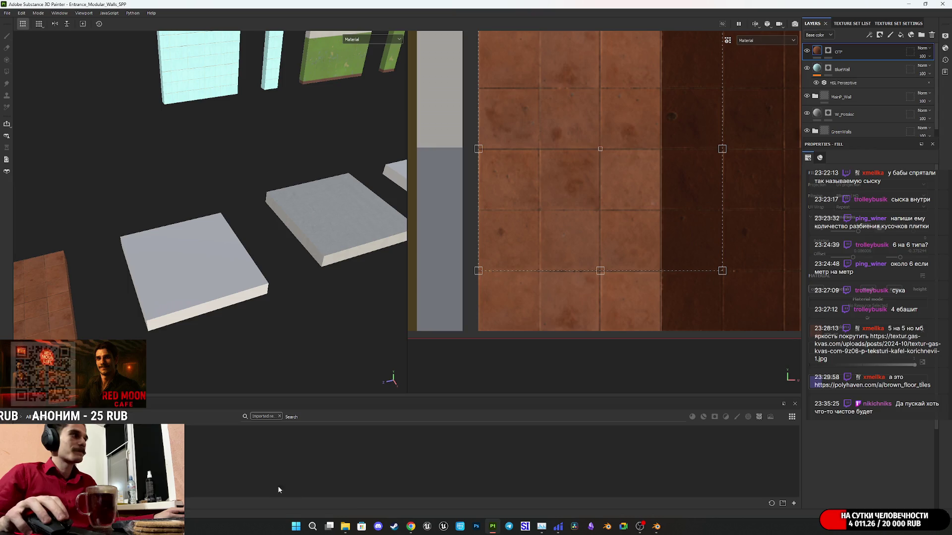
Step: Add a fill layer at the top of the stack and rename it WTF
left_click(900, 35)
double_click(839, 51)
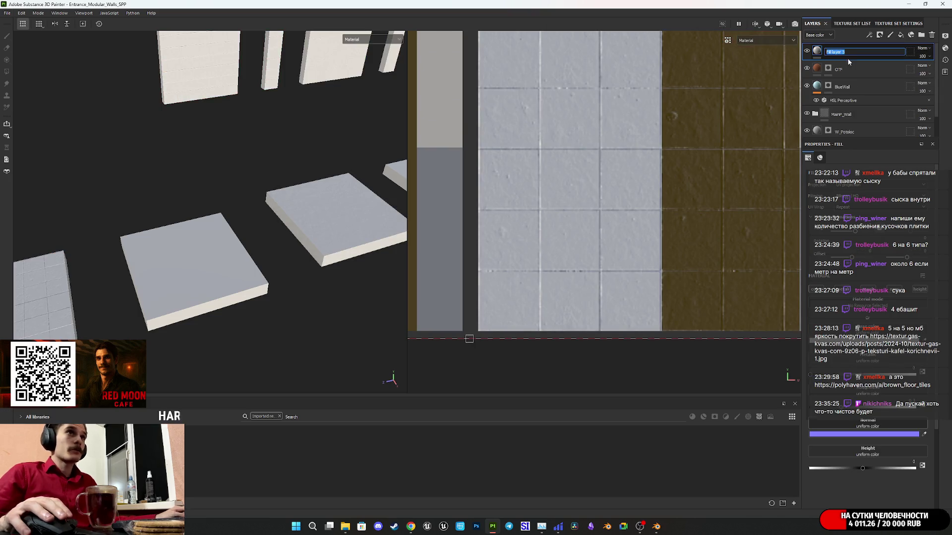
type("WT")
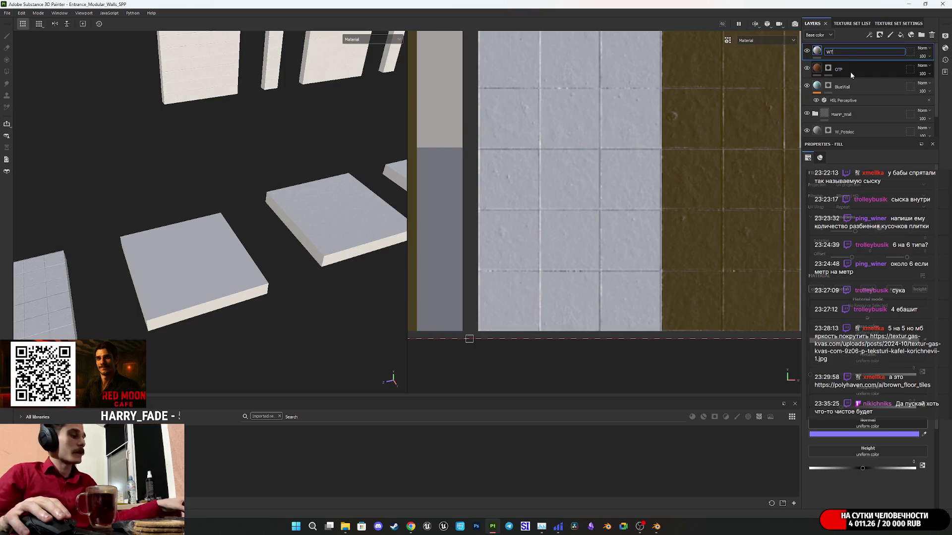
type("F")
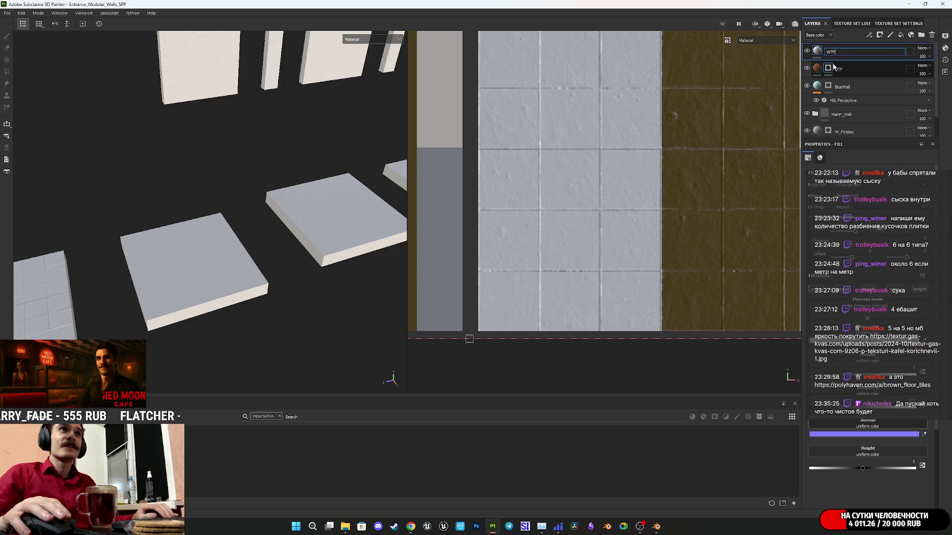
key("Return")
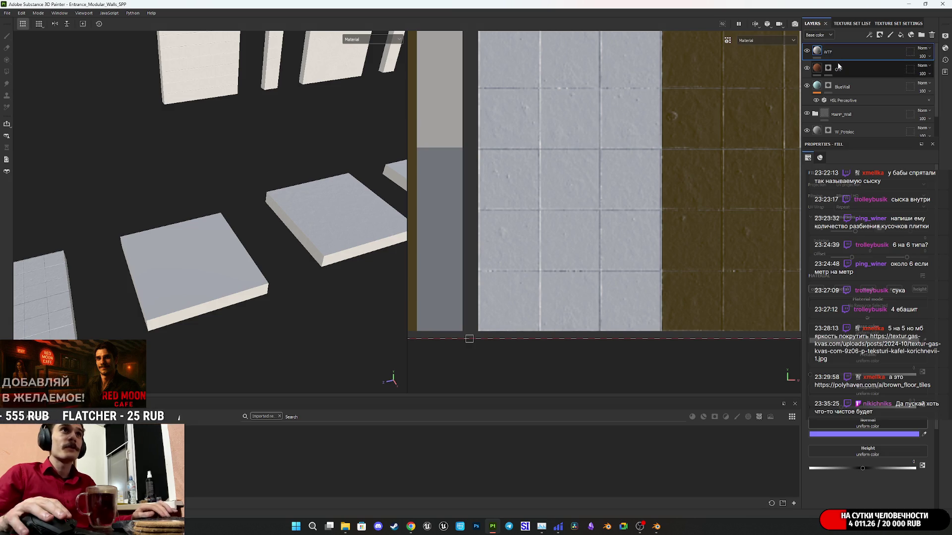
scroll(875, 294, "down", 1)
scroll(875, 294, "down", 1)
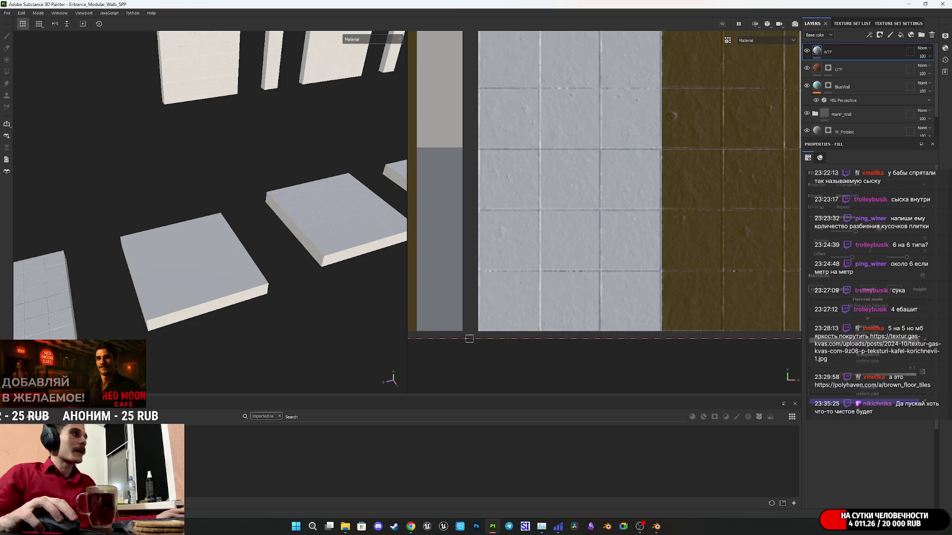
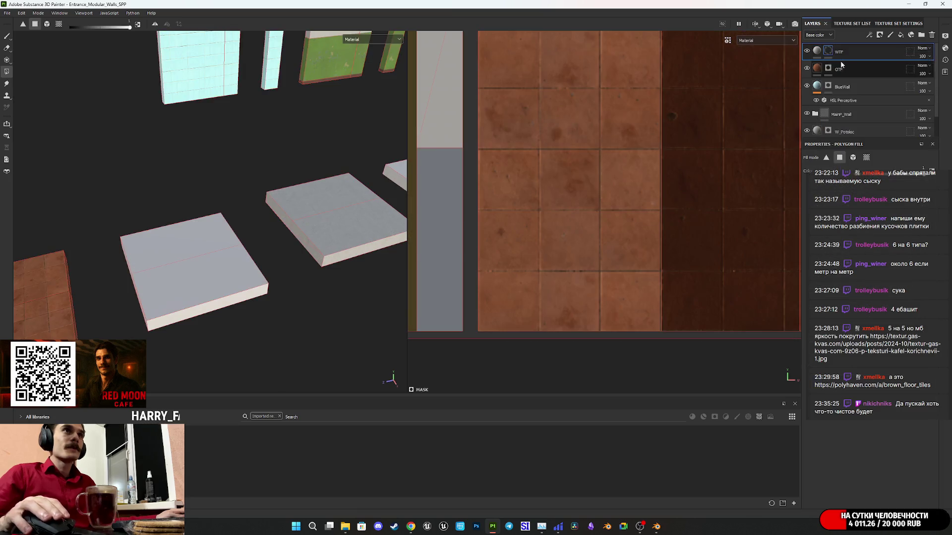
Step: Show the WTF layer's fill settings and close the normal map image preview
scroll(192, 293, "down", 5)
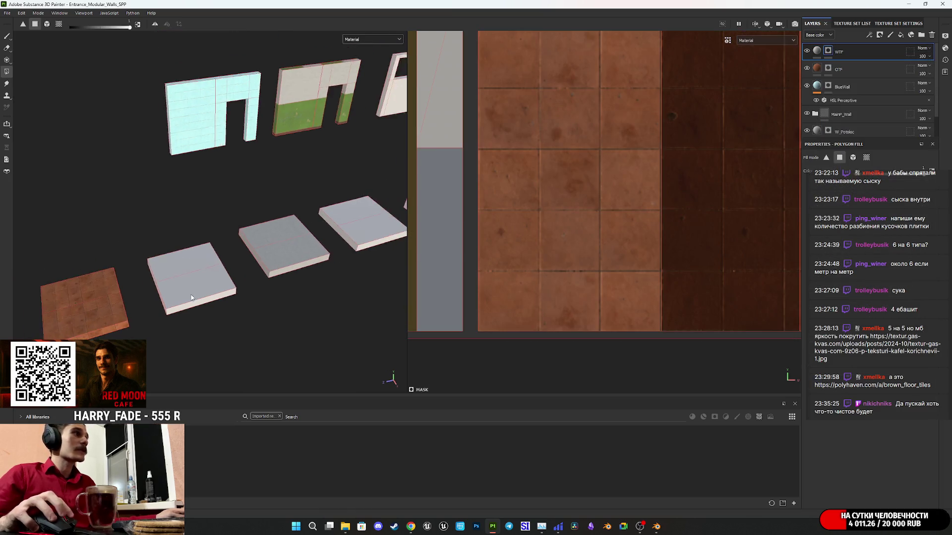
left_click(814, 52)
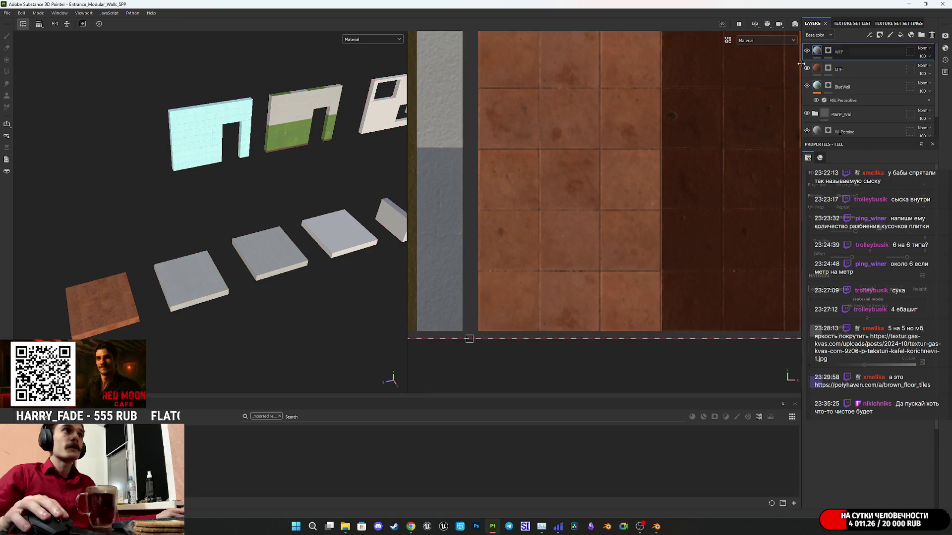
scroll(597, 186, "down", 5)
scroll(574, 280, "down", 2)
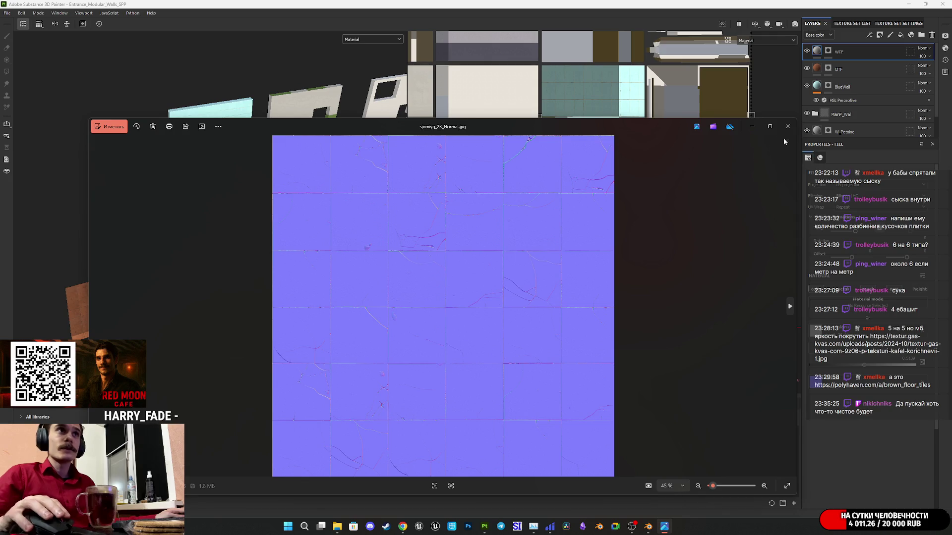
left_click(788, 126)
Step: Set the Albedo and Normal tile images to texture usage, then cancel the import
left_click(571, 187)
left_click(575, 205)
left_click(571, 200)
left_click(575, 215)
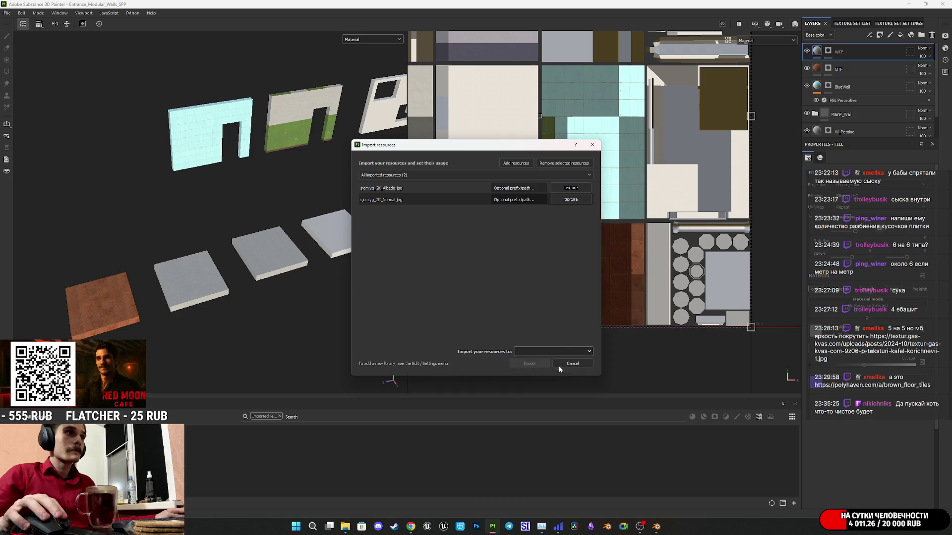
left_click(559, 368)
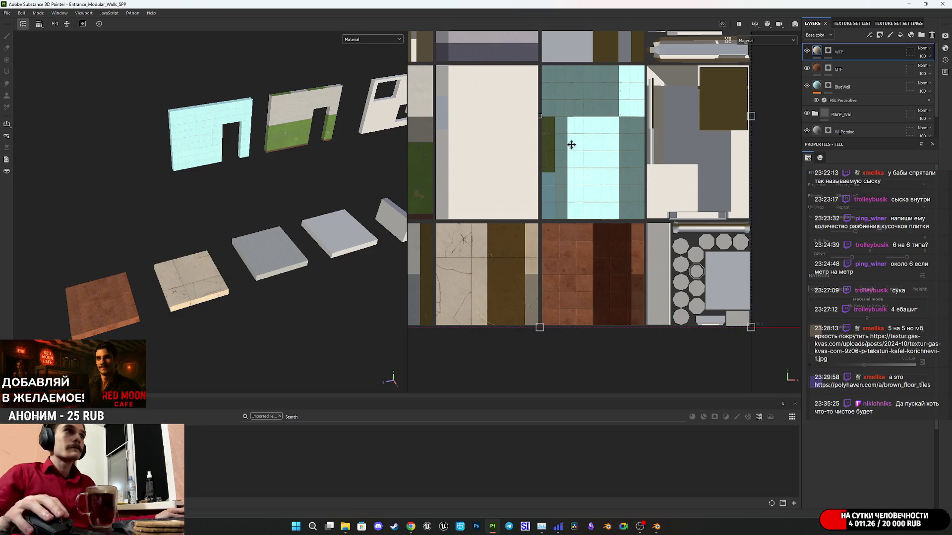
Step: Enlarge the tile texture's UV projection frame by stretching it right and down
scroll(522, 162, "down", 5)
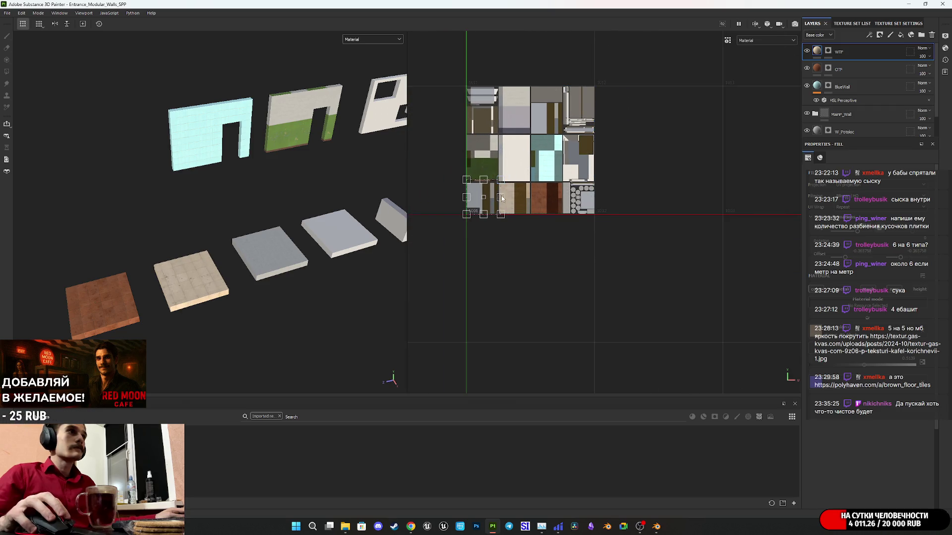
scroll(486, 206, "up", 5)
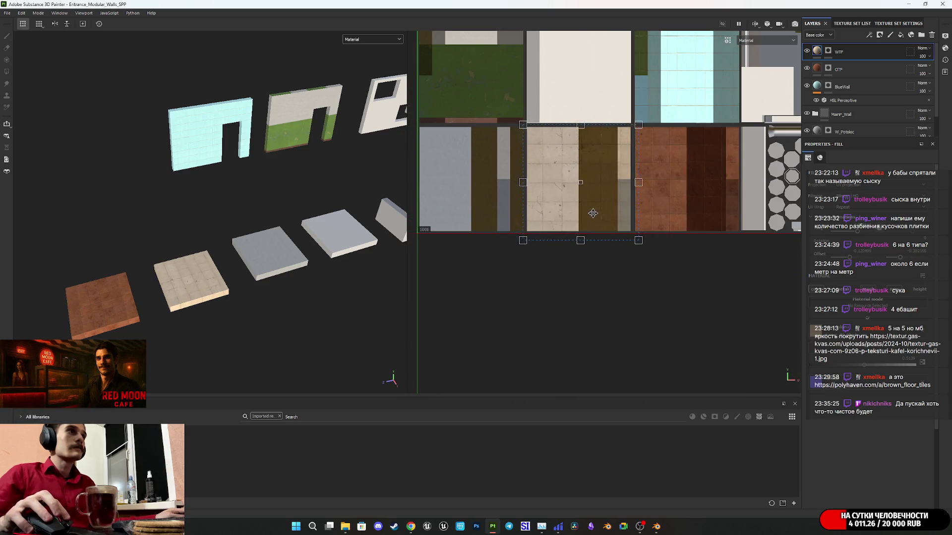
scroll(550, 153, "up", 10)
scroll(552, 151, "down", 4)
scroll(573, 192, "up", 5)
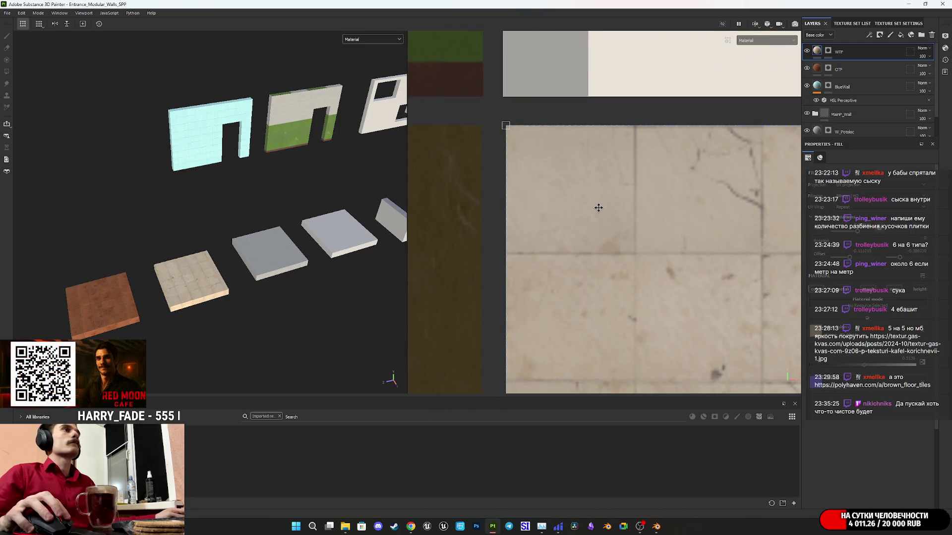
scroll(597, 211, "down", 4)
scroll(684, 277, "up", 3)
left_click_drag(686, 241, 782, 350)
scroll(646, 331, "down", 2)
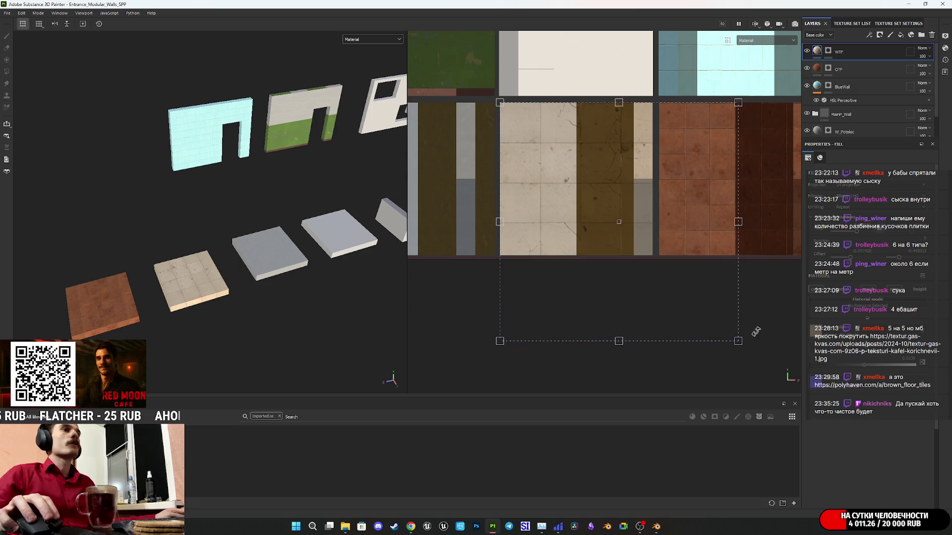
left_click_drag(738, 342, 792, 406)
Step: Offset the tile texture on the slab and view the tiled slab from above
scroll(520, 193, "up", 5)
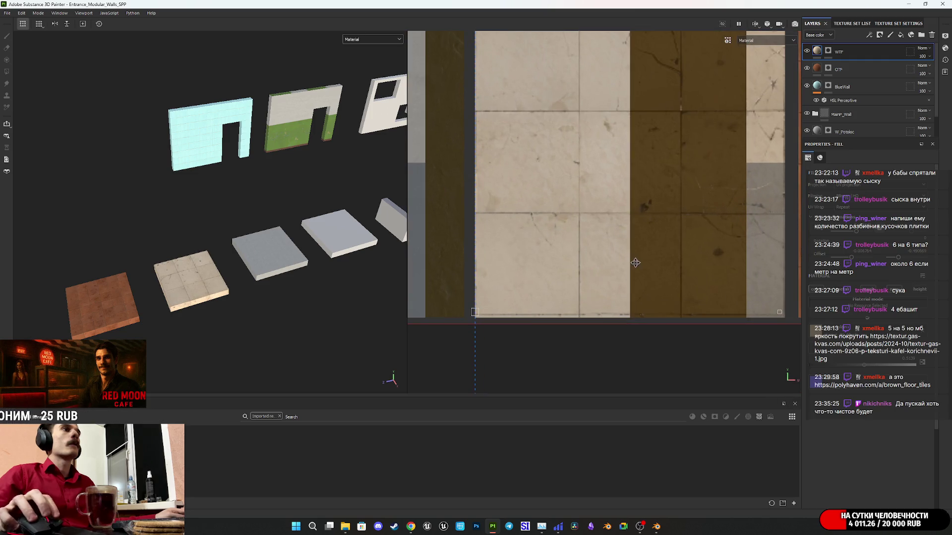
middle_click_drag(579, 292, 609, 323)
scroll(694, 228, "up", 3)
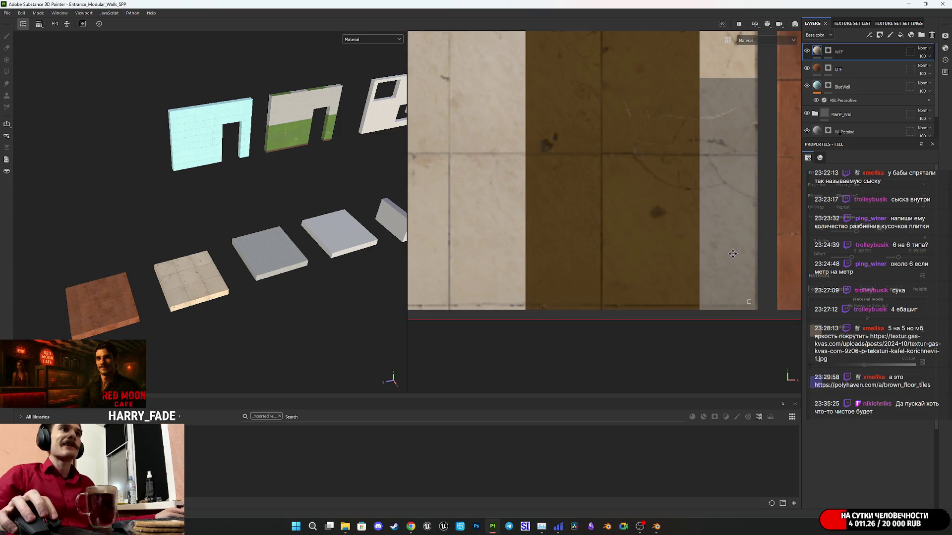
scroll(733, 254, "down", 2)
mouse_move(653, 61)
left_mouse_down()
mouse_move(561, 101)
mouse_move(495, 91)
mouse_move(493, 45)
mouse_move(449, 35)
mouse_move(448, 1)
left_mouse_up()
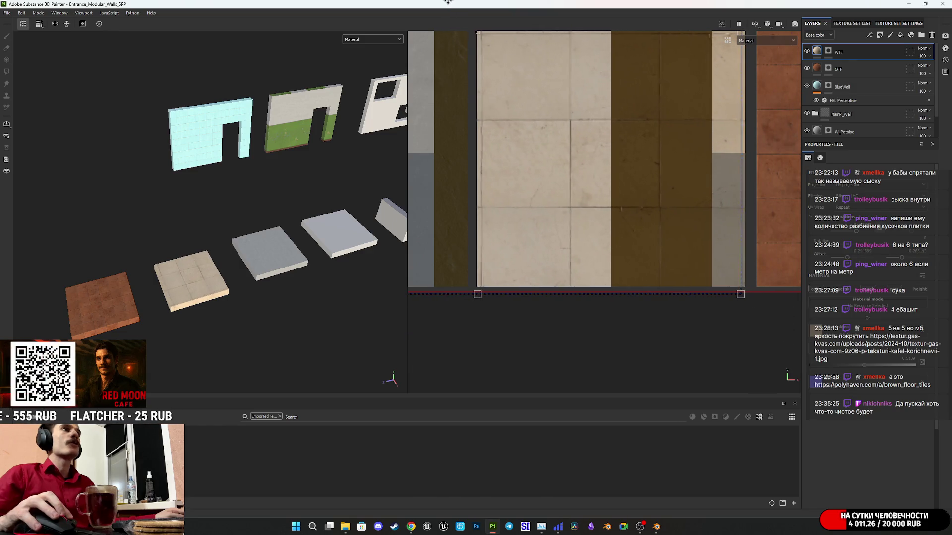
scroll(144, 276, "up", 5)
mouse_move(144, 277)
left_mouse_down("alt")
mouse_move(227, 276)
mouse_move(275, 313)
mouse_move(242, 329)
left_mouse_up("alt")
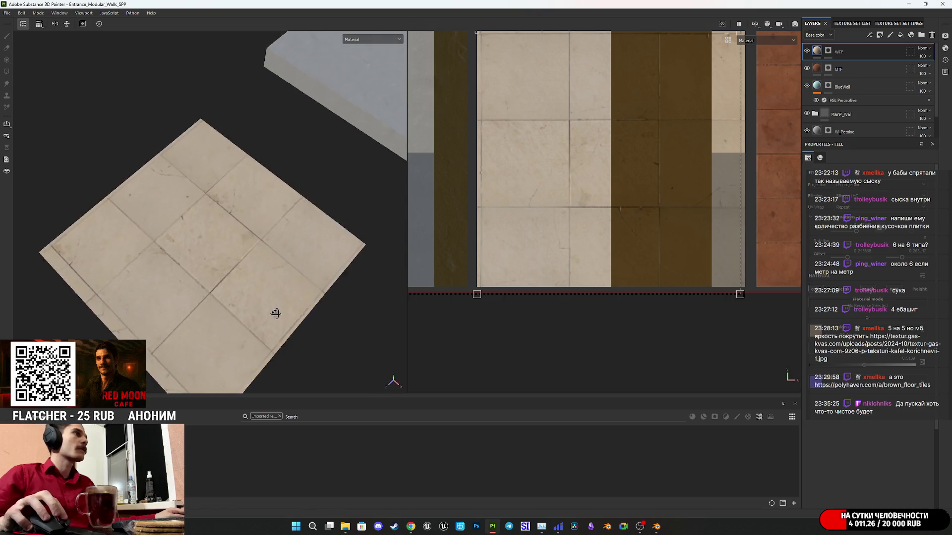
scroll(679, 170, "up", 5)
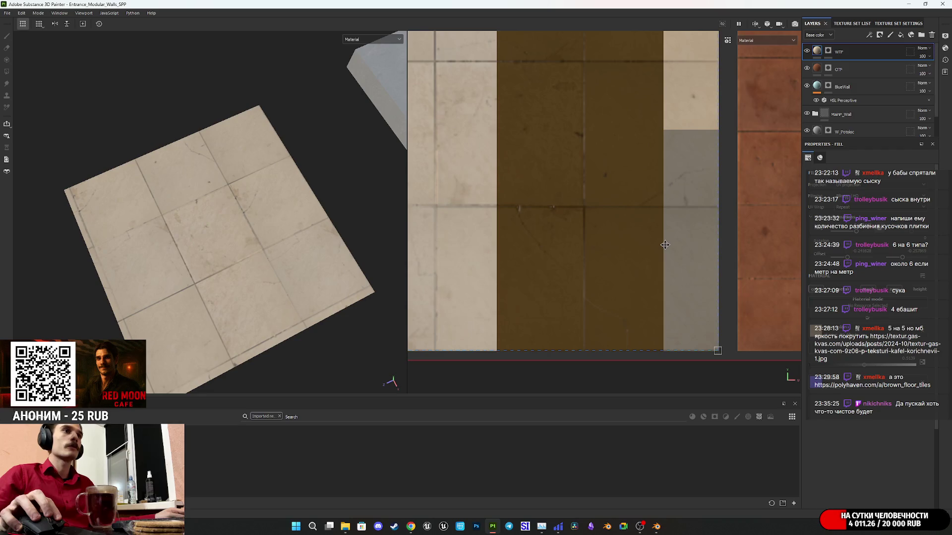
Step: Shift the dashed tile projection frame up and left to align the grid
scroll(698, 310, "up", 4)
middle_click_drag(774, 369, 656, 189)
scroll(655, 189, "up", 2)
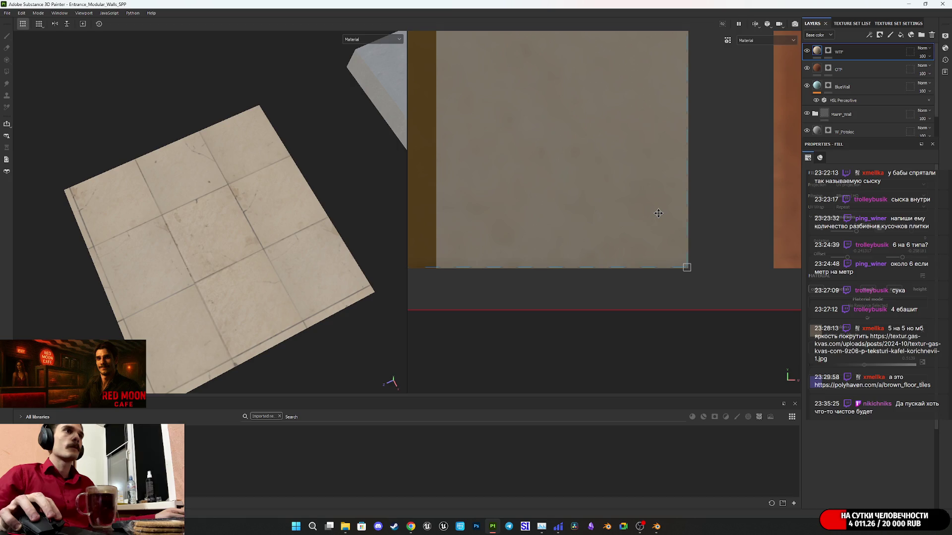
scroll(509, 130, "down", 3)
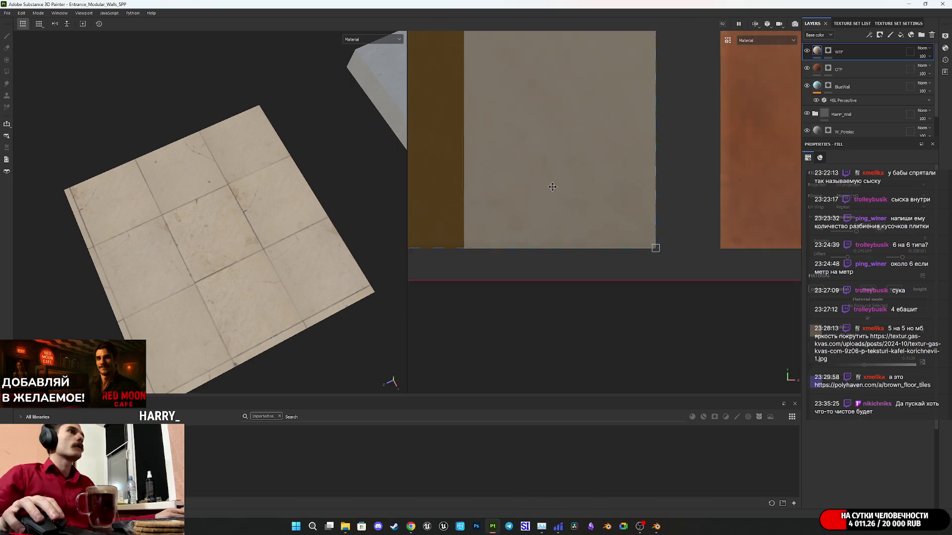
scroll(523, 155, "down", 3)
scroll(659, 304, "up", 5)
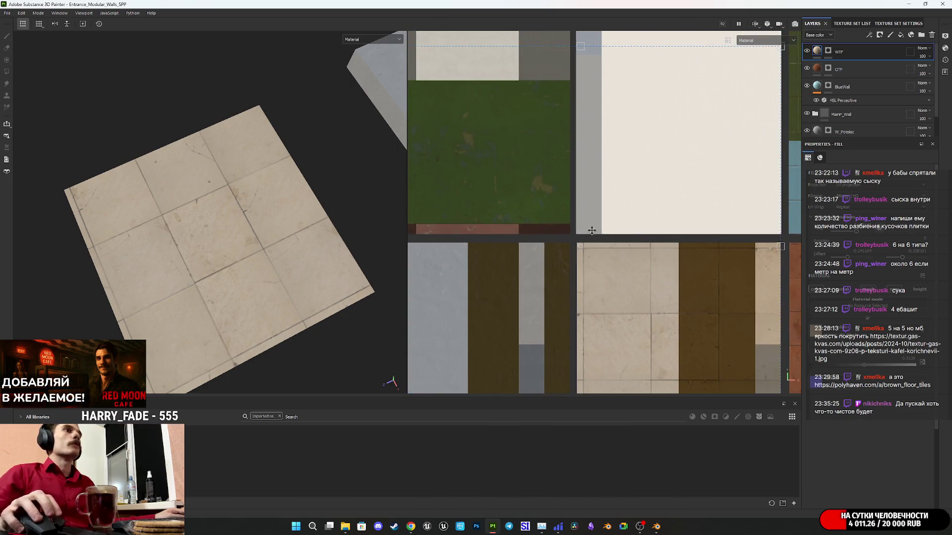
scroll(659, 304, "down", 1)
left_click_drag(468, 135, 460, 128)
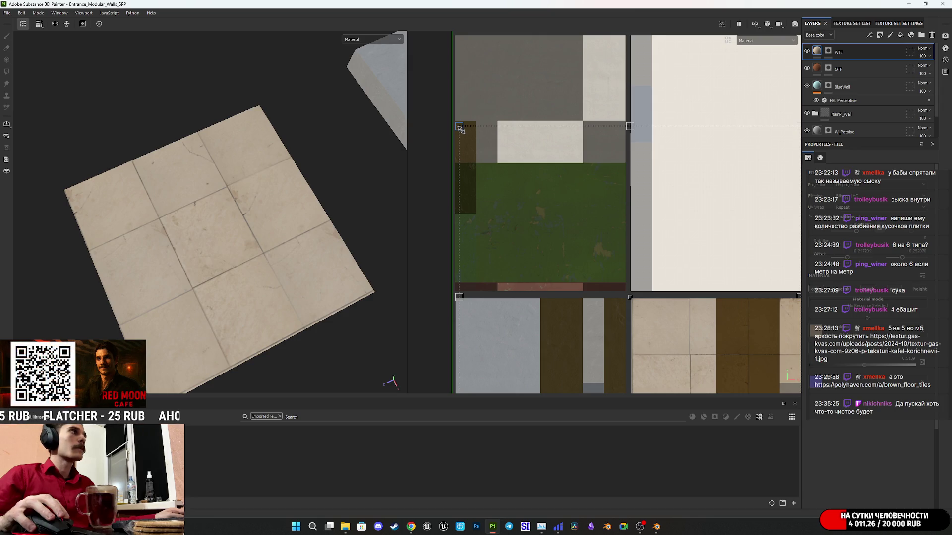
left_click_drag(460, 129, 459, 129)
Step: Check the tile sheet and the slab's roughly 3-by-3 tile grid from another angle
scroll(697, 347, "up", 5)
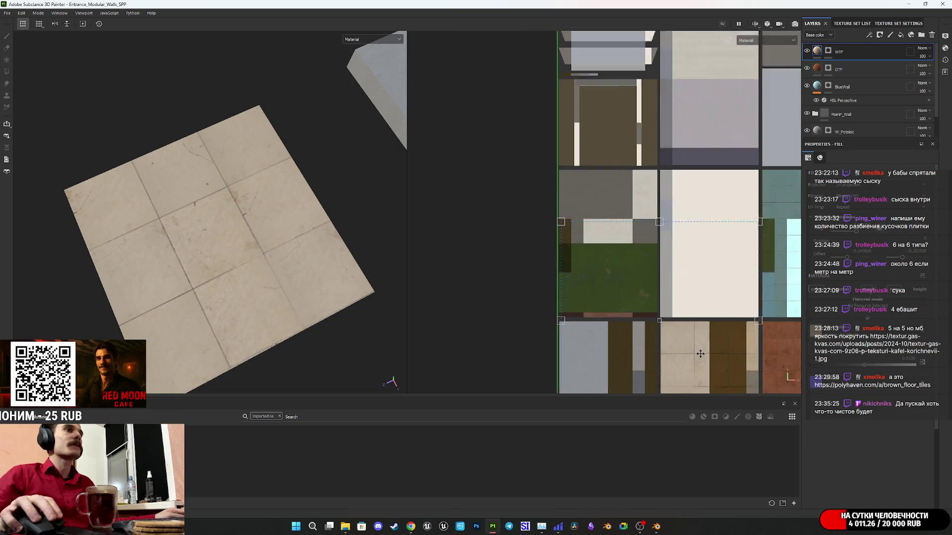
mouse_move(586, 118)
middle_mouse_down()
mouse_move(600, 185)
mouse_move(584, 259)
middle_mouse_up()
scroll(614, 206, "down", 3)
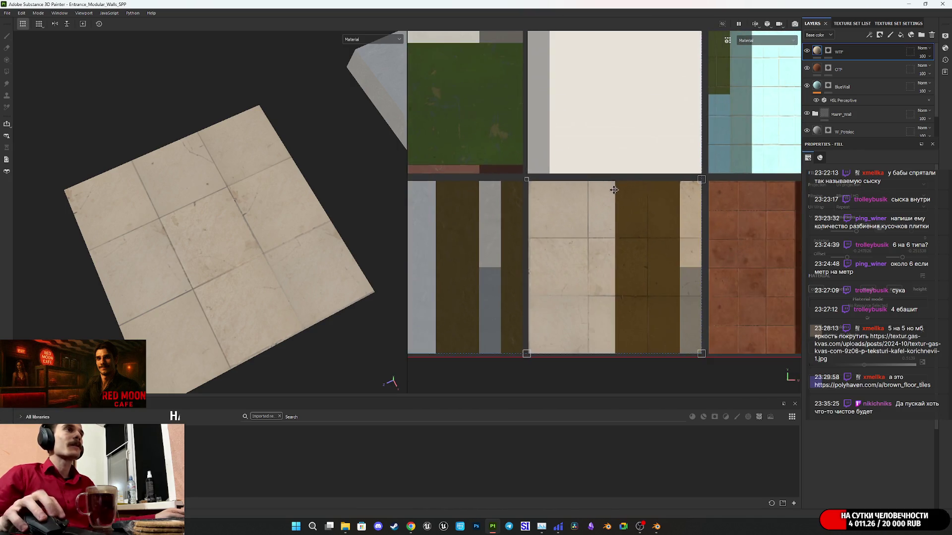
scroll(582, 185, "up", 2)
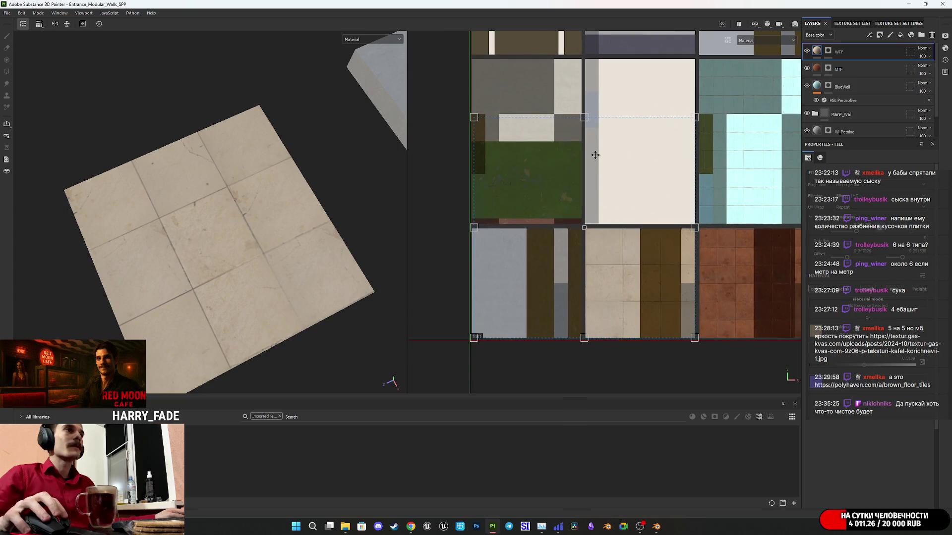
scroll(595, 155, "up", 2)
scroll(585, 144, "up", 1)
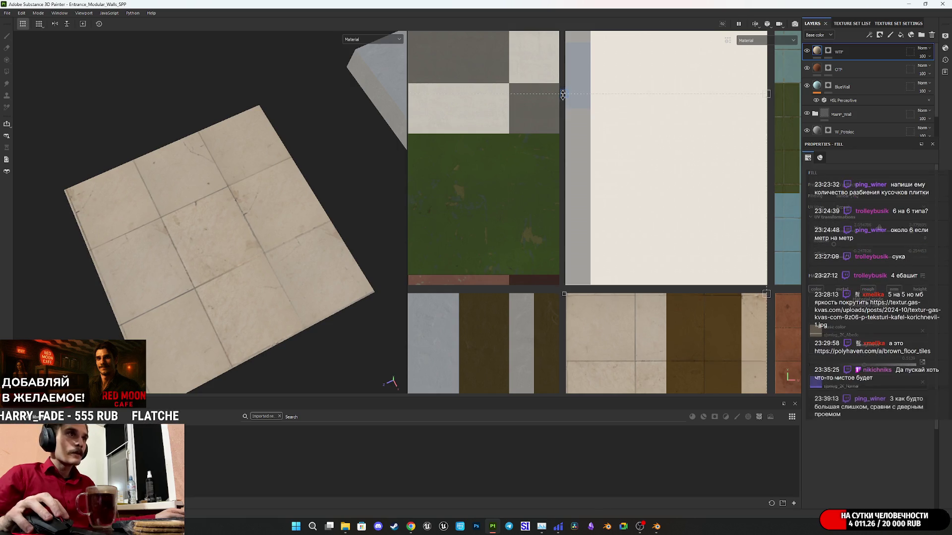
mouse_move(588, 240)
middle_mouse_down()
mouse_move(642, 134)
mouse_move(674, 148)
mouse_move(676, 164)
middle_mouse_up()
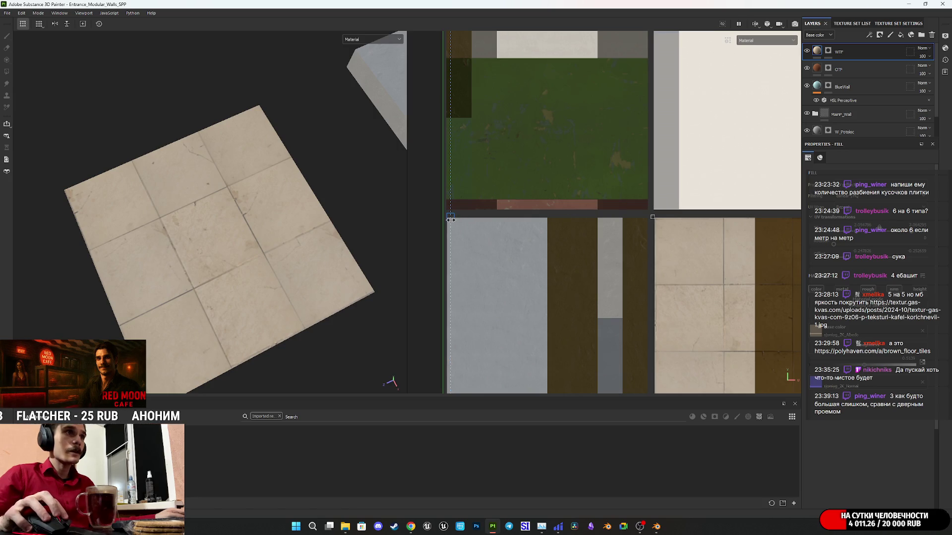
mouse_move(265, 305)
left_mouse_down("alt")
mouse_move(261, 261)
mouse_move(293, 268)
mouse_move(275, 246)
mouse_move(206, 251)
mouse_move(234, 261)
left_mouse_up("alt")
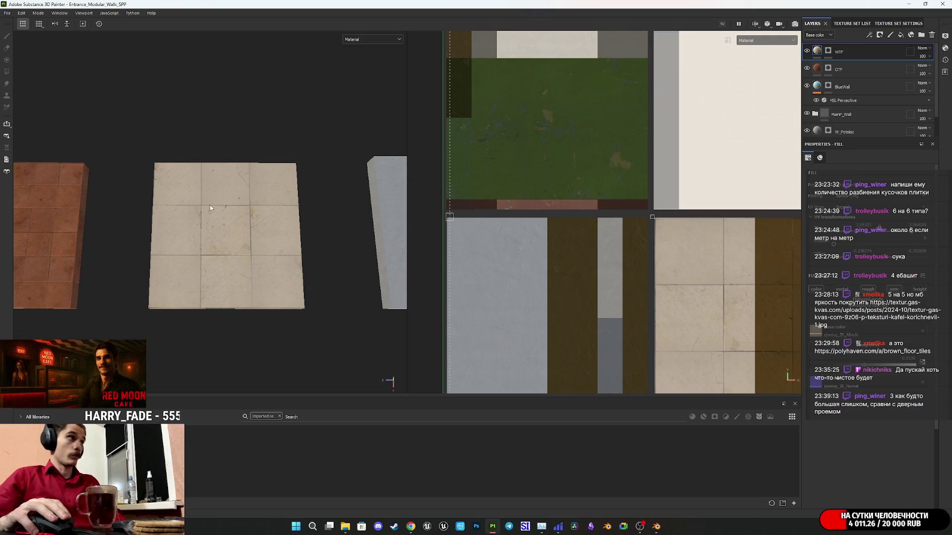
Step: Turn the camera toward the tile panels and bring up the IMG_0966.JPG reference photo
left_click_drag(241, 182, 249, 194, "alt")
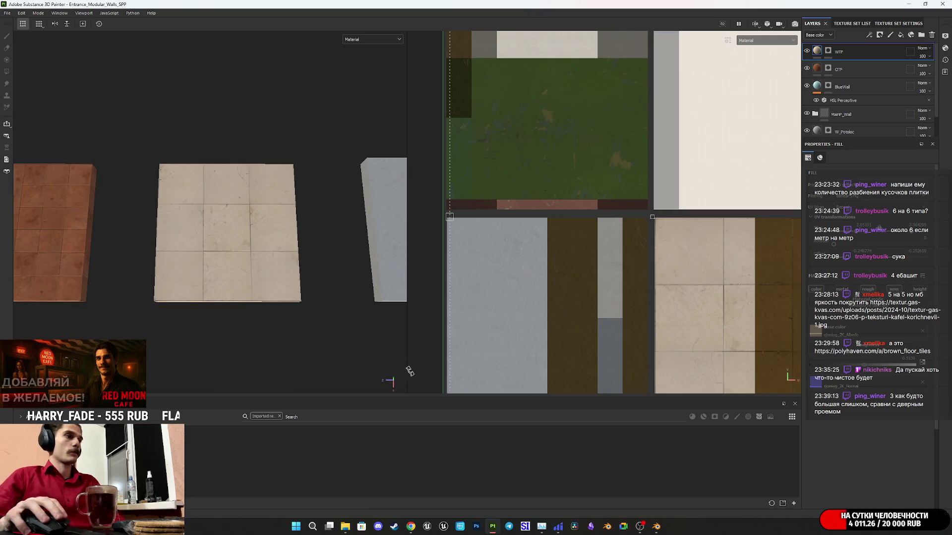
mouse_move(653, 532)
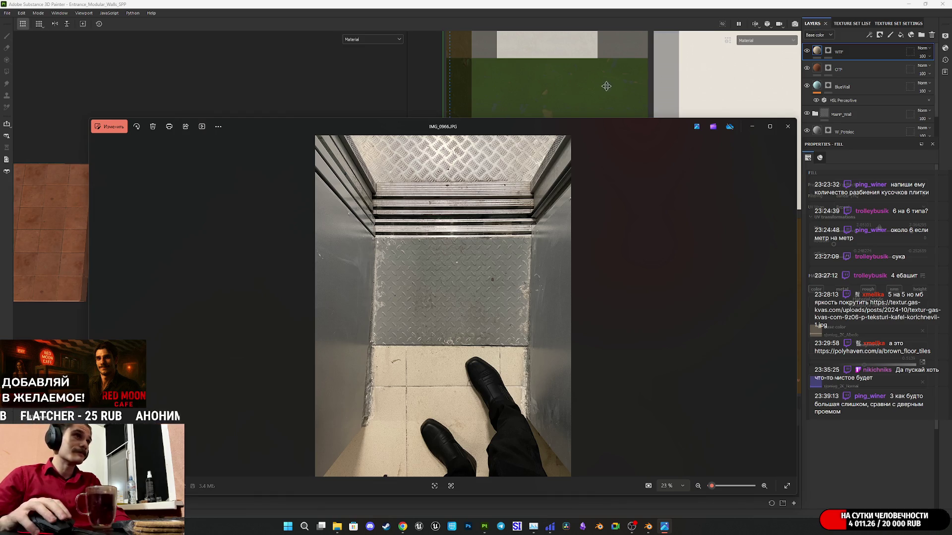
Step: Move the stairwell floor photo aside, then close it
mouse_move(609, 121)
left_mouse_down()
mouse_move(880, 288)
mouse_move(876, 389)
mouse_move(772, 372)
mouse_move(743, 313)
mouse_move(649, 192)
mouse_move(636, 124)
mouse_move(668, 189)
mouse_move(671, 132)
mouse_move(671, 114)
mouse_move(652, 104)
mouse_move(668, 268)
mouse_move(558, 284)
mouse_move(594, 285)
left_mouse_up()
left_click(775, 294)
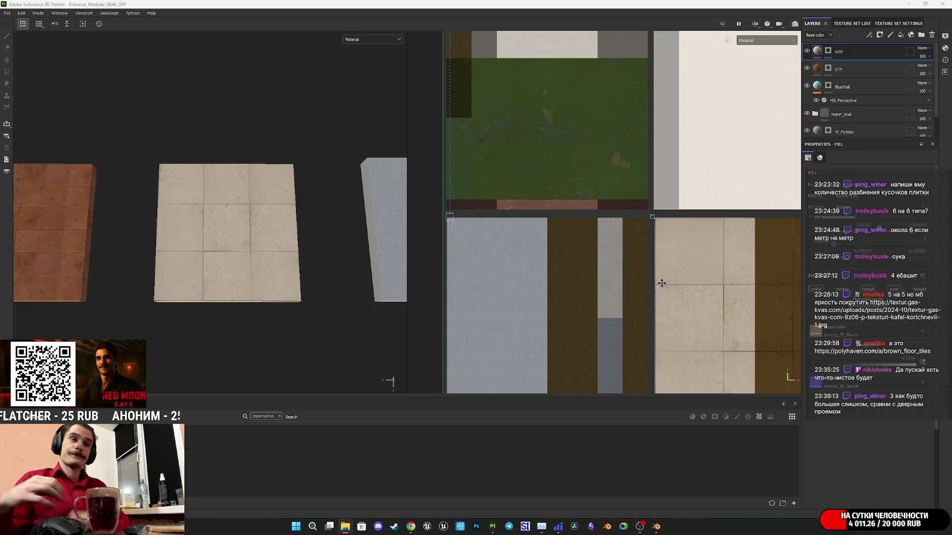
scroll(265, 248, "up", 5)
mouse_move(265, 248)
left_mouse_down("alt")
mouse_move(258, 272)
mouse_move(278, 191)
mouse_move(399, 183)
mouse_move(412, 242)
mouse_move(321, 257)
mouse_move(280, 239)
mouse_move(280, 228)
mouse_move(230, 257)
left_mouse_up("alt")
scroll(280, 228, "down", 3)
scroll(218, 258, "down", 2)
middle_click_drag(218, 258, 223, 263)
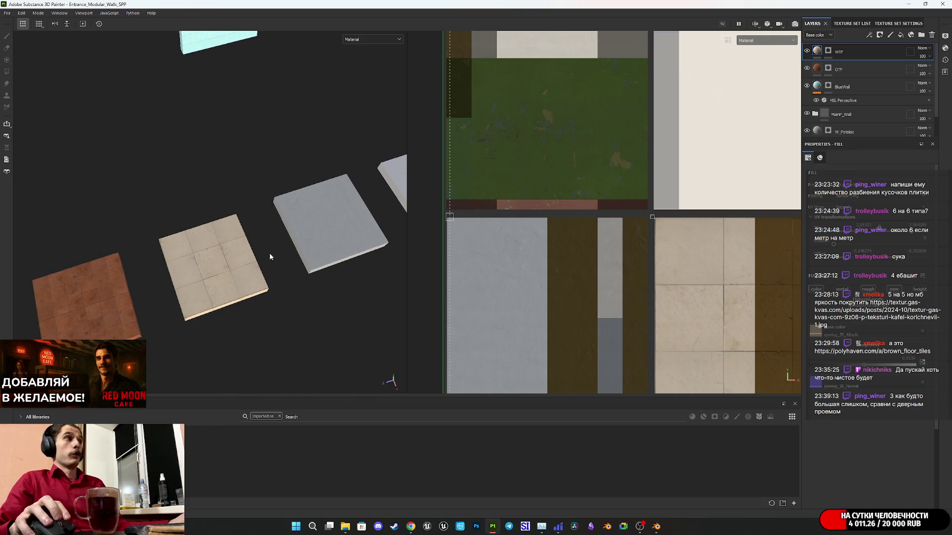
mouse_move(318, 233)
middle_mouse_down()
mouse_move(268, 276)
mouse_move(355, 238)
mouse_move(176, 294)
middle_mouse_up()
mouse_move(176, 294)
left_mouse_down("alt")
mouse_move(166, 283)
mouse_move(151, 308)
left_mouse_up("alt")
scroll(215, 296, "up", 3)
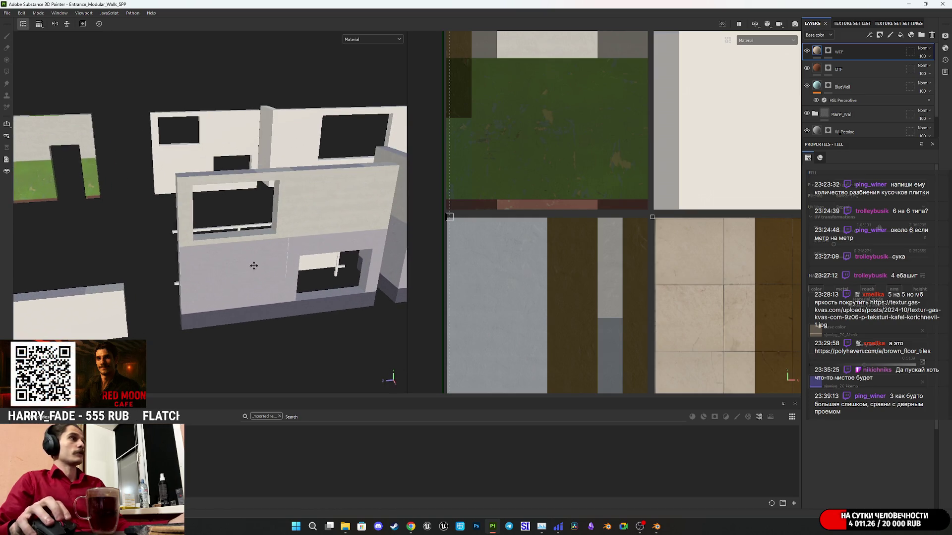
scroll(232, 280, "up", 2)
mouse_move(232, 280)
left_mouse_down("alt")
mouse_move(198, 275)
mouse_move(240, 272)
mouse_move(257, 248)
mouse_move(310, 258)
mouse_move(102, 302)
mouse_move(319, 261)
mouse_move(32, 298)
mouse_move(51, 219)
mouse_move(163, 208)
left_mouse_up("alt")
middle_click_drag(164, 209, 200, 220, "alt")
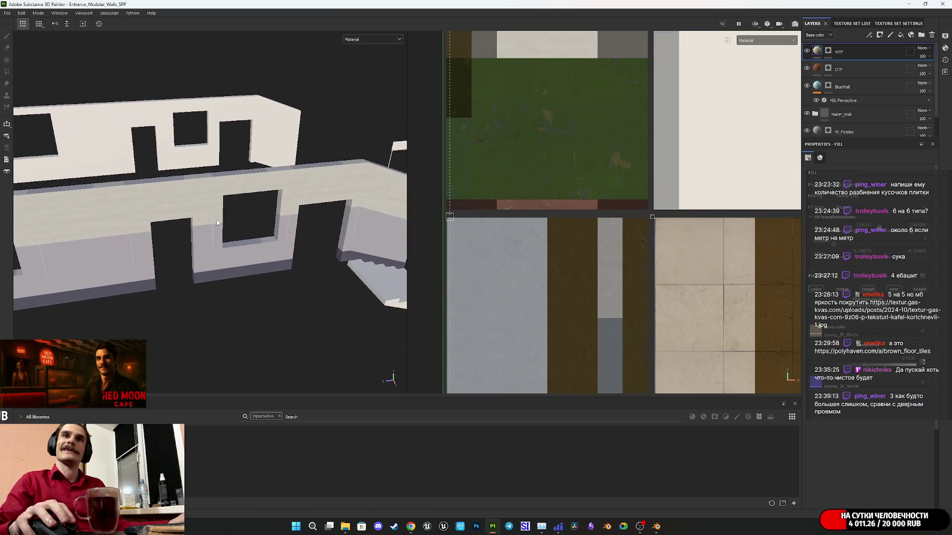
scroll(843, 91, "down", 1)
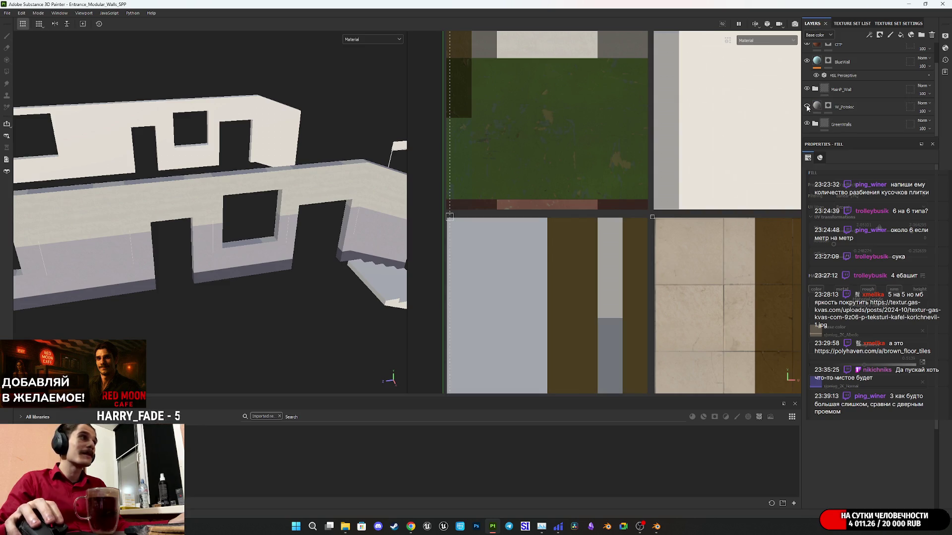
Step: Expand MainP_Wall, select Fill layer 2 copy 1's mask and switch to Polygon Fill
left_click(808, 89)
left_click(808, 90)
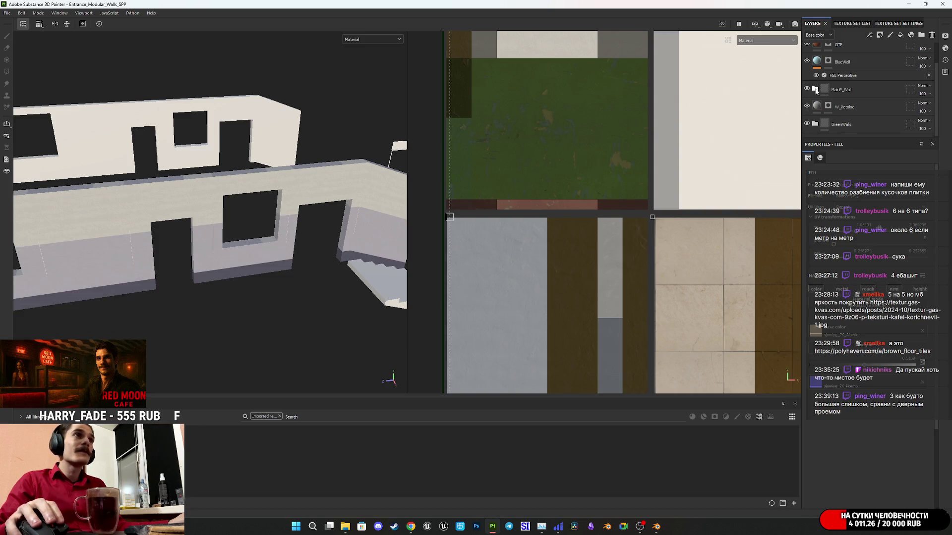
left_click(815, 89)
scroll(840, 108, "down", 2)
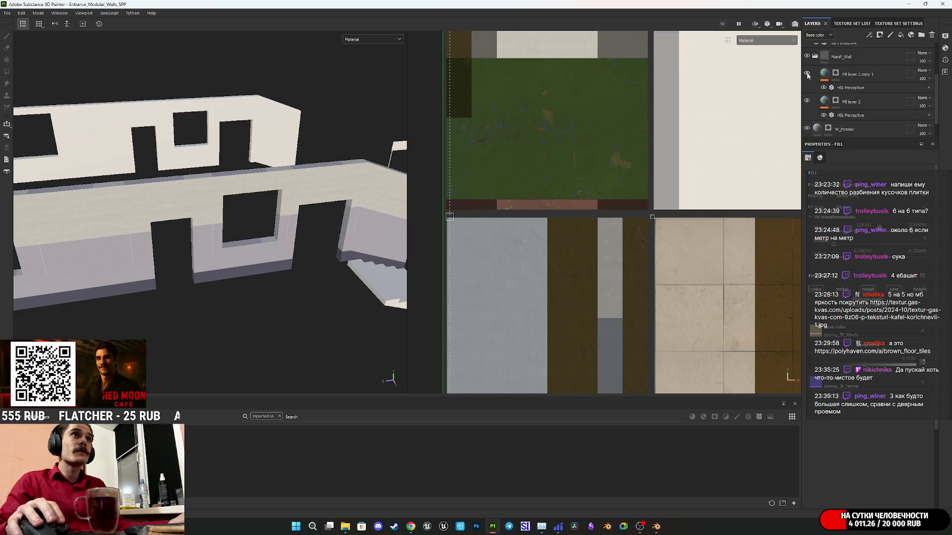
left_click(835, 73)
key("4")
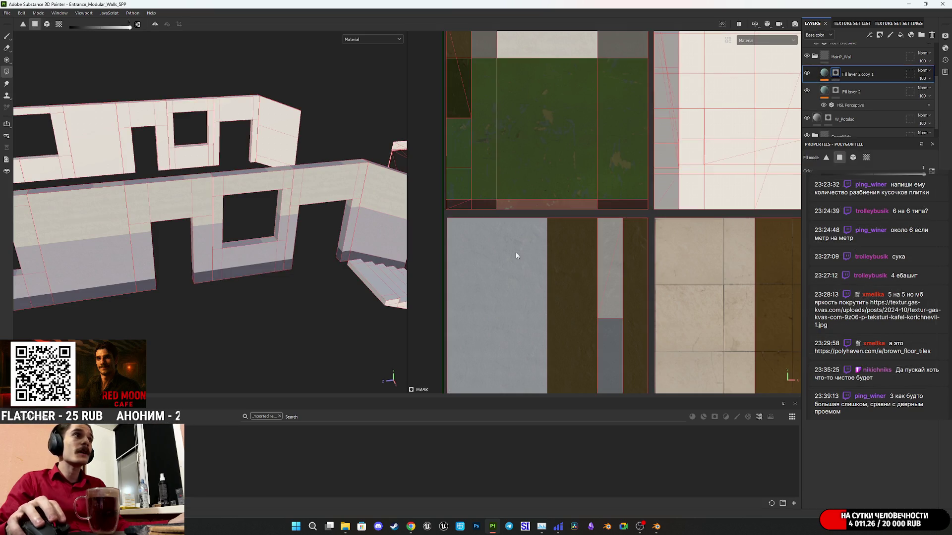
Step: Fill the stair step-end faces into the mask in the 3D view
mouse_move(357, 266)
left_mouse_down("alt")
mouse_move(285, 267)
mouse_move(197, 206)
left_mouse_up("alt")
scroll(196, 206, "up", 3)
left_click(173, 239)
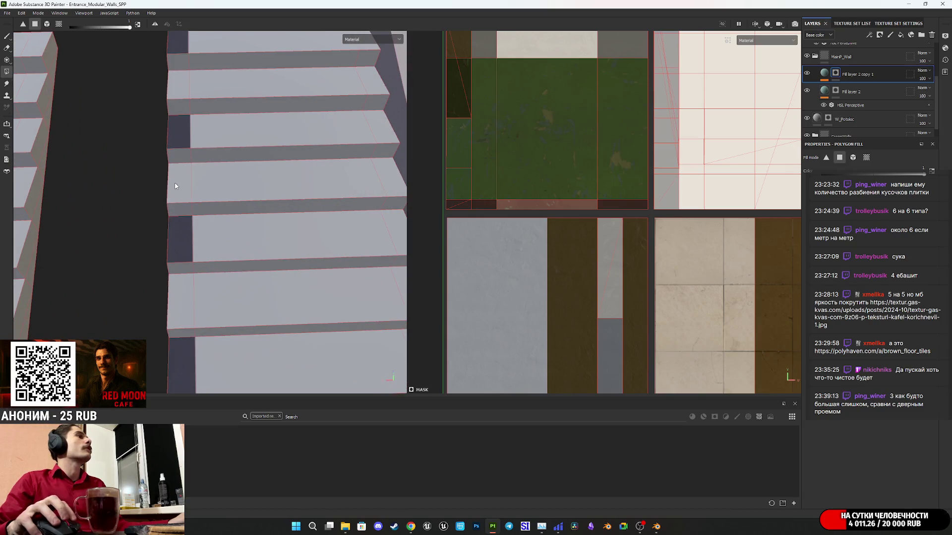
mouse_move(180, 206)
left_mouse_down("alt")
mouse_move(206, 247)
mouse_move(295, 266)
mouse_move(234, 233)
mouse_move(154, 285)
left_mouse_up("alt")
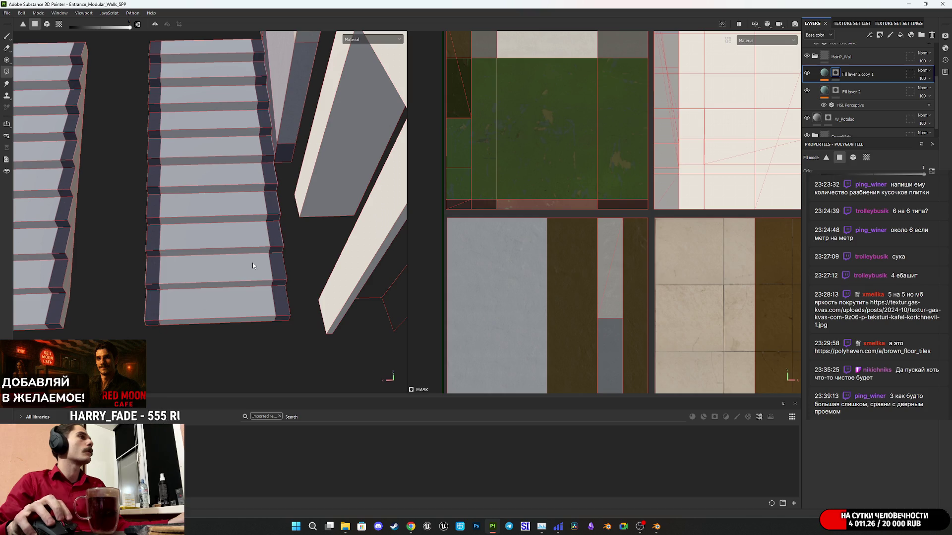
middle_click_drag(252, 263, 216, 334, "alt")
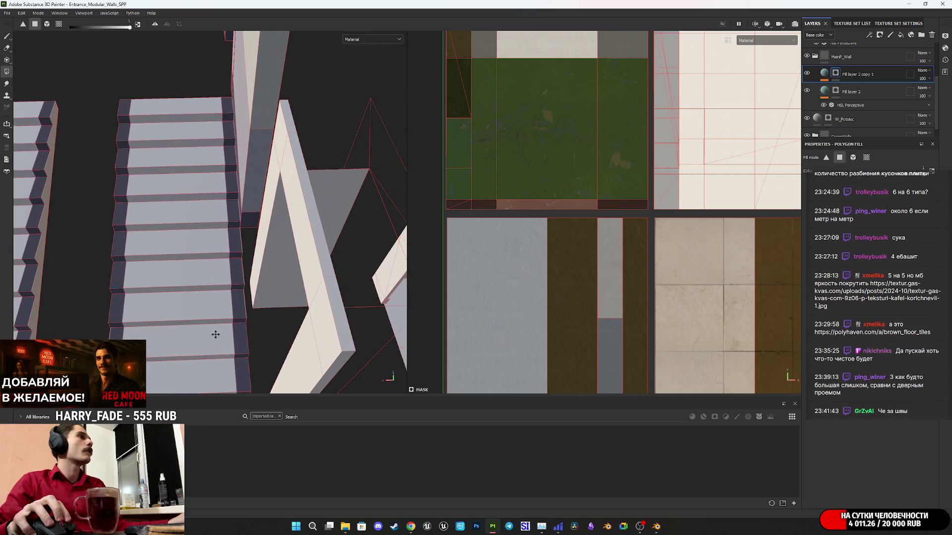
Step: Try pasting the HSL Perceptive filter onto Fill layer 2 copy 1, then undo it
left_click(825, 73)
key("ctrl+v")
mouse_move(463, 190)
right_mouse_down("alt")
mouse_move(636, 196)
mouse_move(699, 180)
right_mouse_up("alt")
key("ctrl+z")
mouse_move(267, 295)
left_mouse_down("alt")
mouse_move(230, 283)
mouse_move(244, 190)
mouse_move(436, 218)
mouse_move(501, 213)
mouse_move(479, 229)
left_mouse_up("alt")
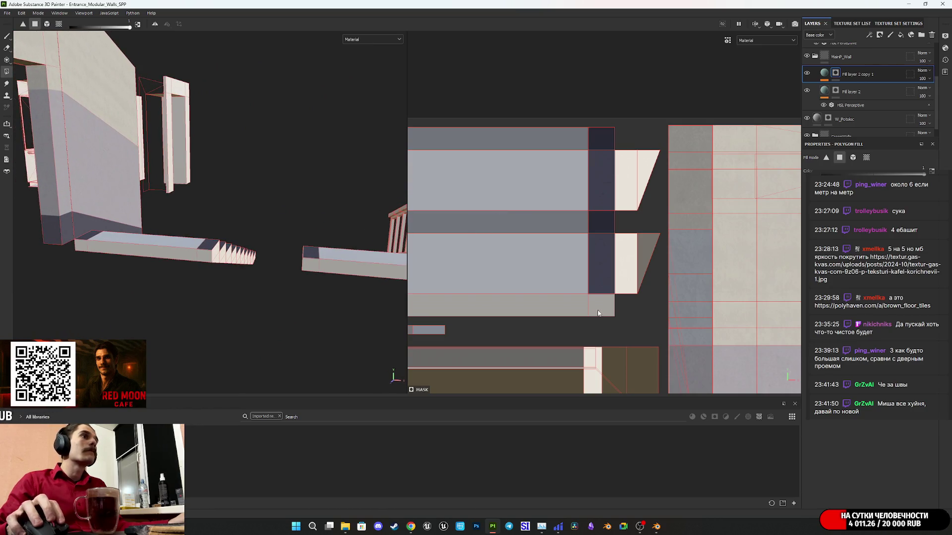
Step: Fill the remaining step-end face into the mask in the 2D UV view
key("f")
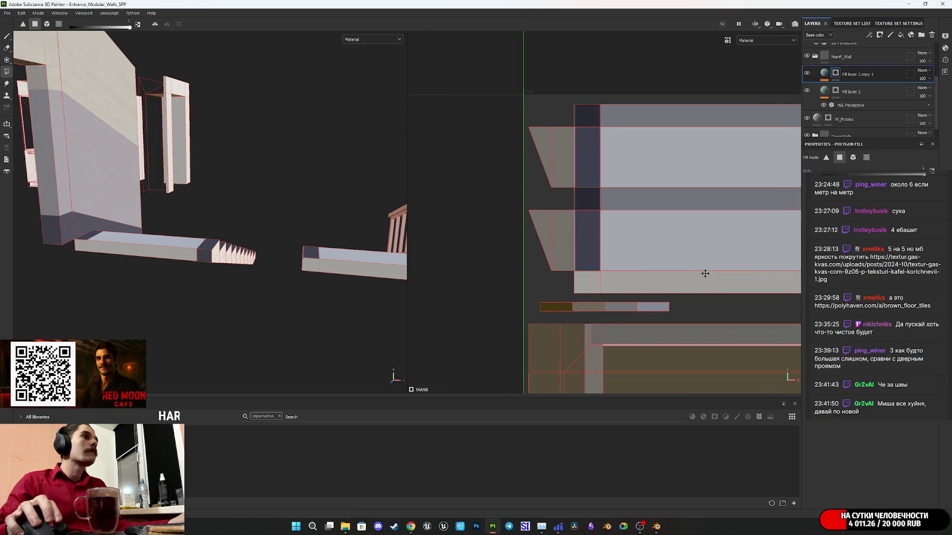
left_click(589, 286)
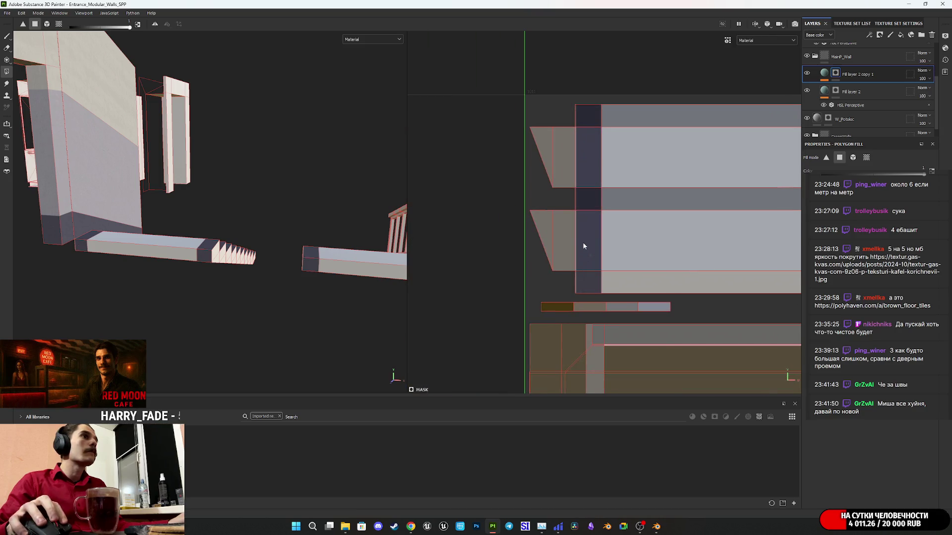
key("f")
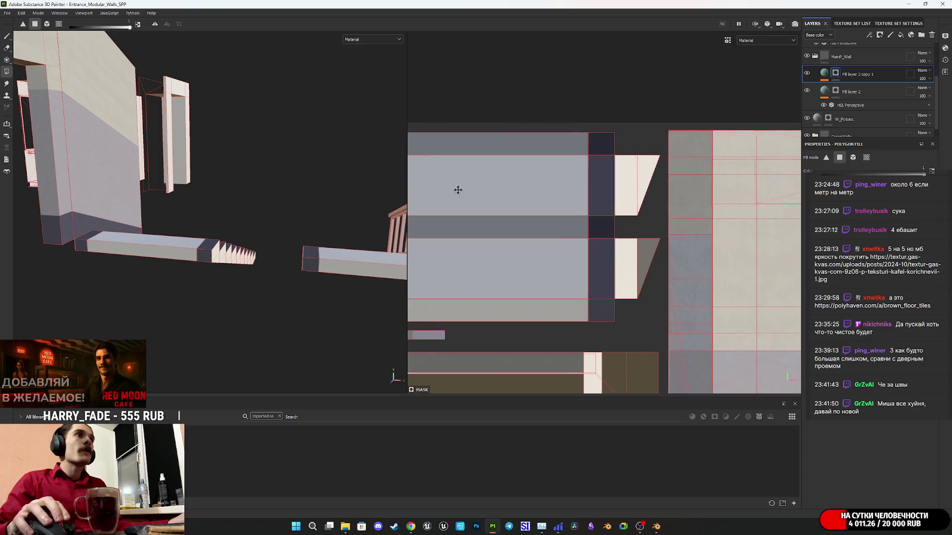
left_click_drag(590, 203, 595, 167)
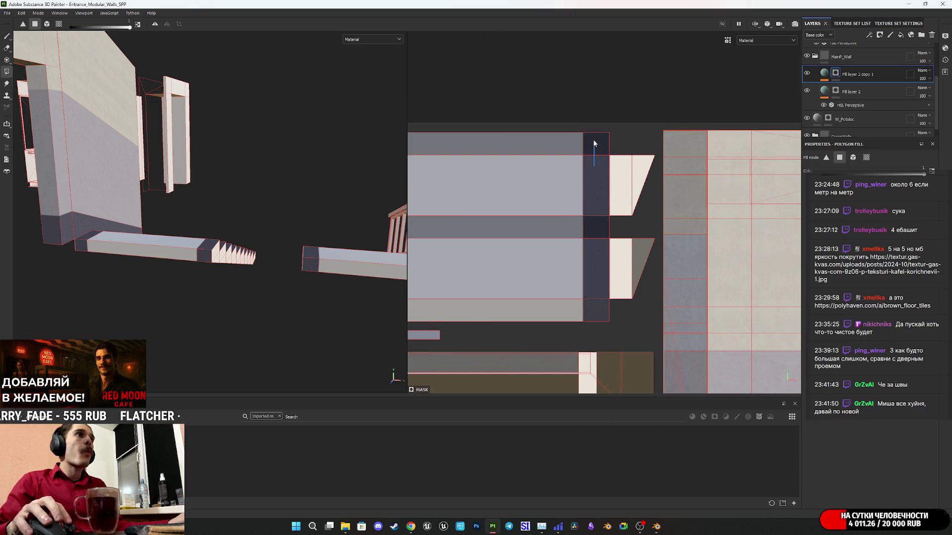
Step: Select the fill layer, collapse MainP_Wall and check the dark step ends on the stairs
left_click(846, 89)
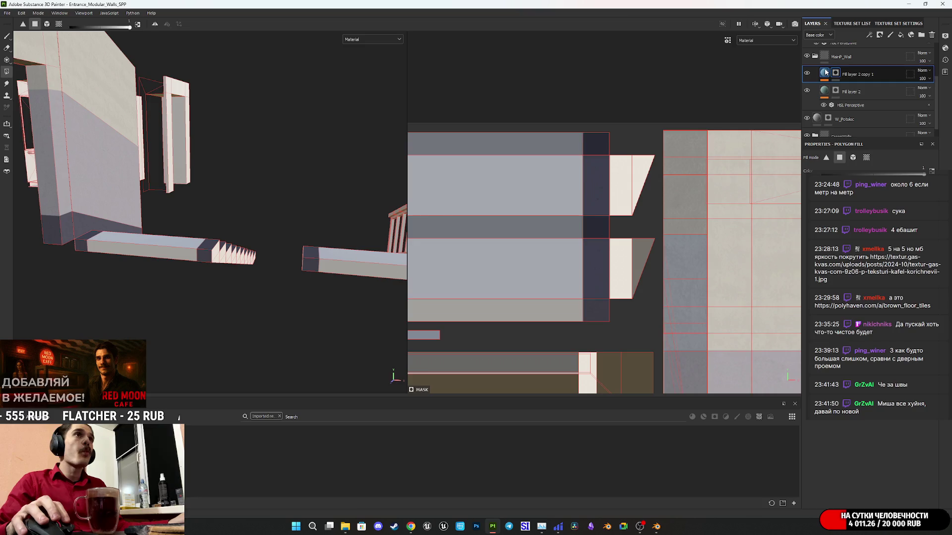
left_click(817, 57)
mouse_move(308, 231)
left_mouse_down("alt")
mouse_move(302, 258)
mouse_move(317, 312)
left_mouse_up("alt")
mouse_move(242, 293)
left_mouse_down("alt")
mouse_move(233, 206)
mouse_move(198, 180)
mouse_move(180, 187)
mouse_move(197, 171)
left_mouse_up("alt")
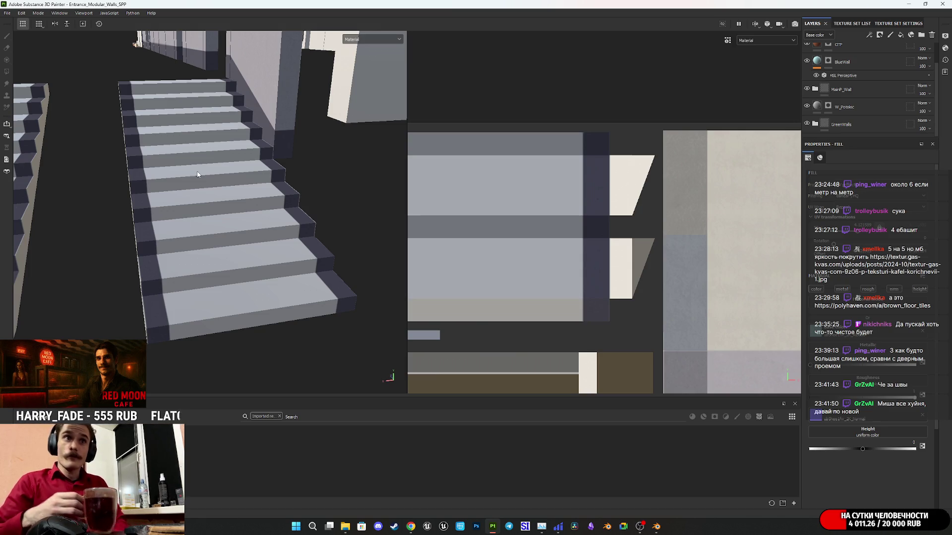
Step: Frame the modular wall pieces and select the W_Potoloc layer
scroll(239, 204, "down", 4)
key("f")
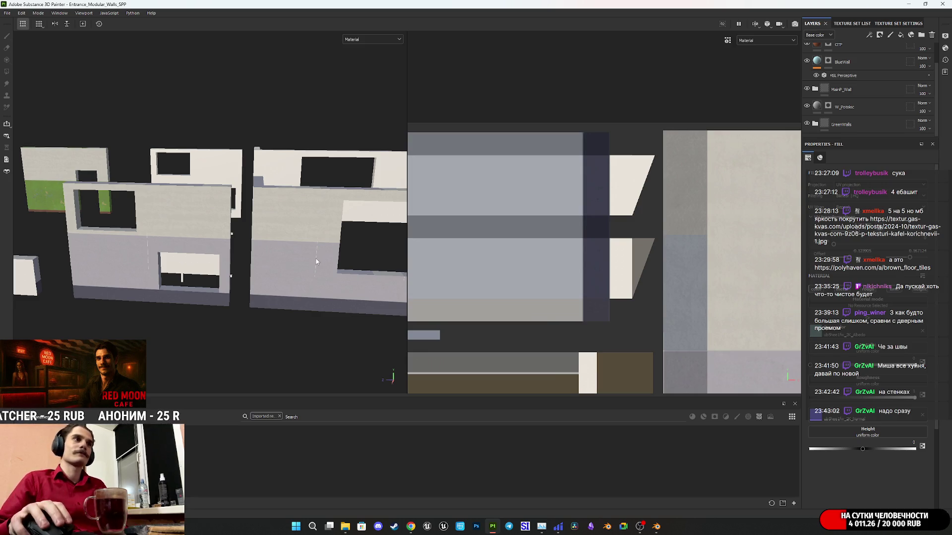
scroll(837, 71, "up", 1)
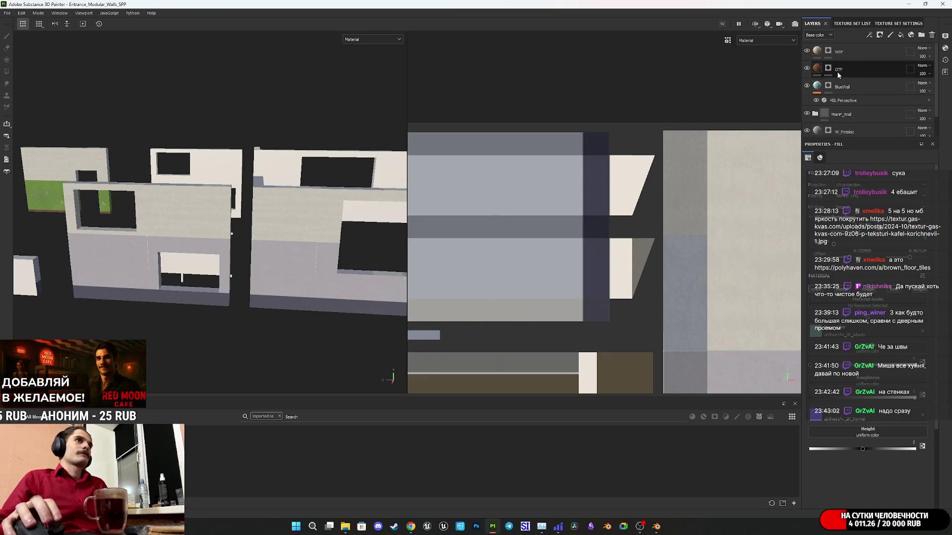
scroll(817, 50, "down", 1)
left_click(857, 109)
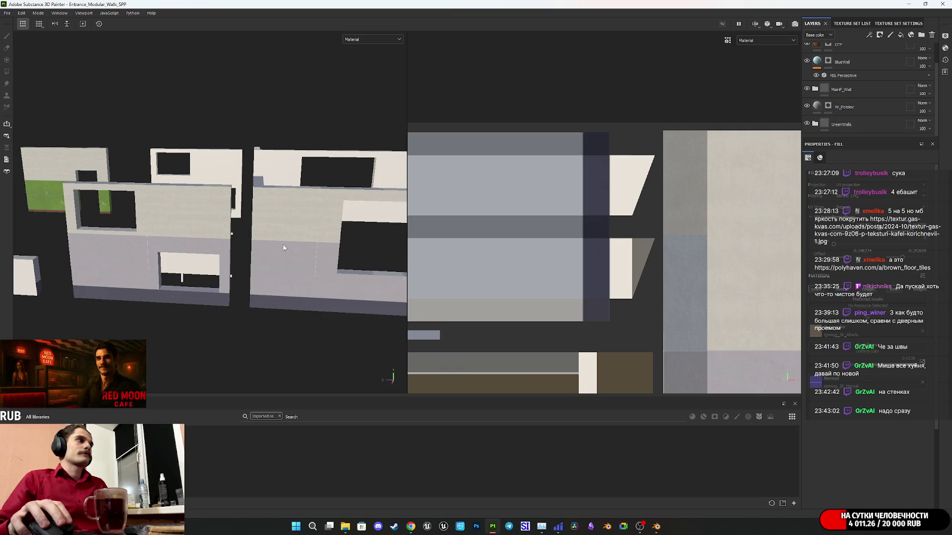
Step: Inspect the walls from above and front, then switch to the browser's Twitch stream manager tab
scroll(283, 244, "down", 3)
mouse_move(300, 262)
left_mouse_down("alt")
mouse_move(327, 257)
mouse_move(337, 279)
mouse_move(204, 254)
mouse_move(283, 242)
left_mouse_up("alt")
middle_click_drag(282, 243, 349, 243, "alt")
left_click_drag(349, 242, 278, 270, "alt")
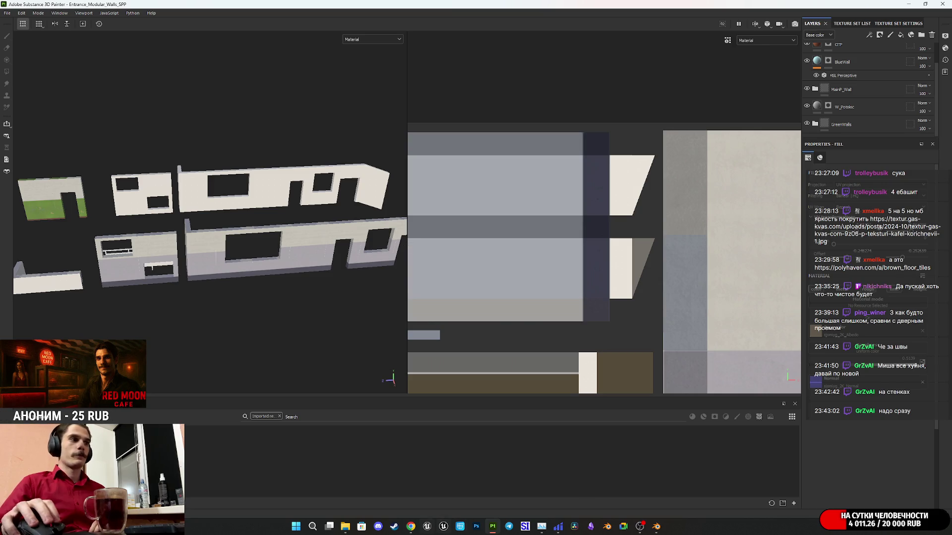
left_click(411, 527)
left_click(33, 7)
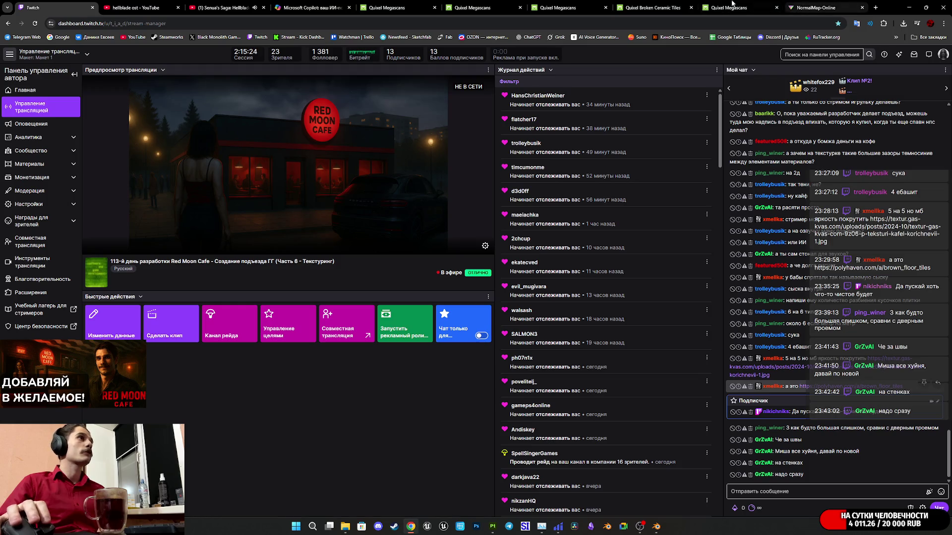
Step: Return to the Copilot tile texture chat and close its full-size texture preview
left_click(298, 5)
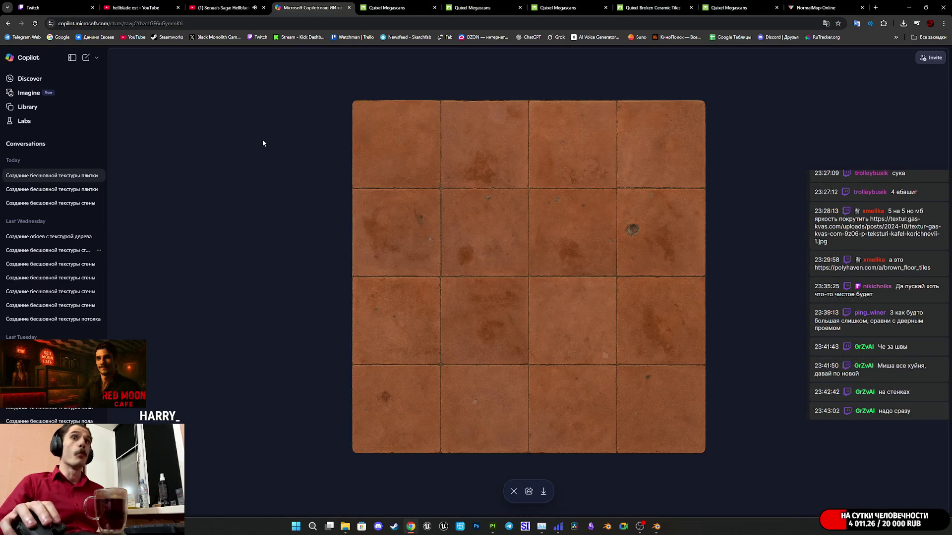
left_click(513, 491)
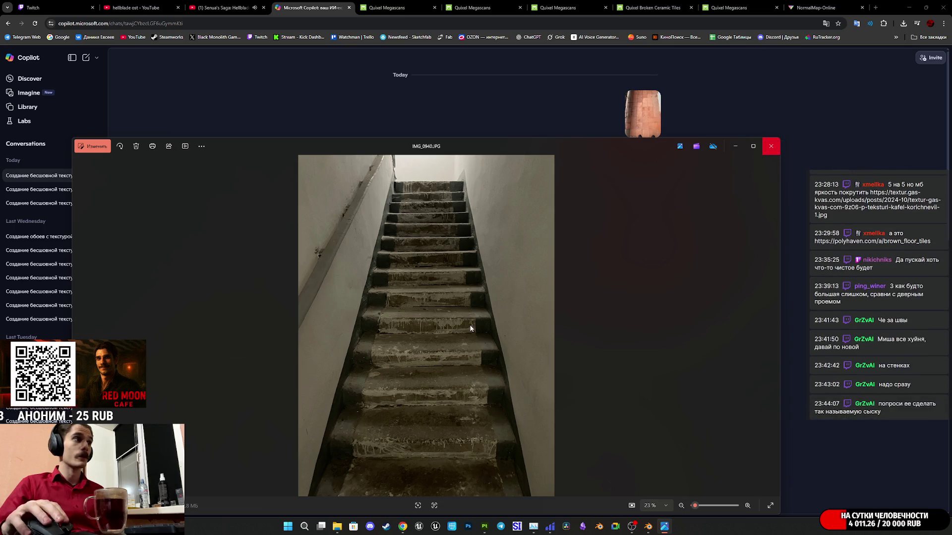
Step: Close IMG_0940.JPG, then review and close IMG_0952, IMG_0944 and IMG_0957
left_click(772, 146)
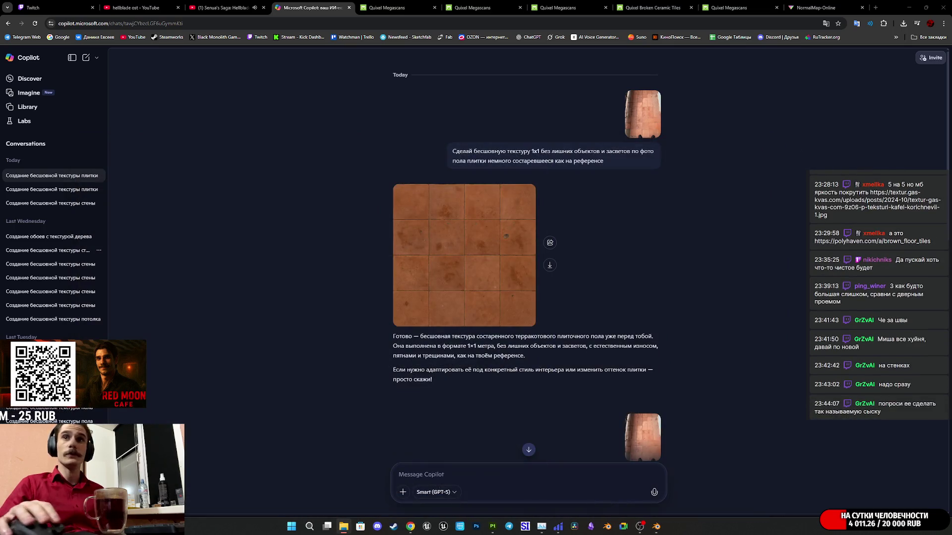
key("Return")
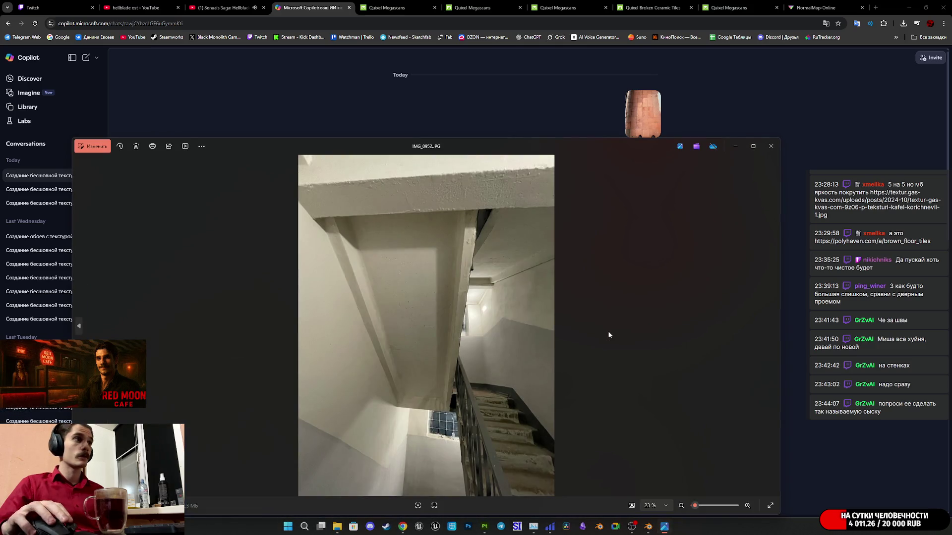
left_click(770, 146)
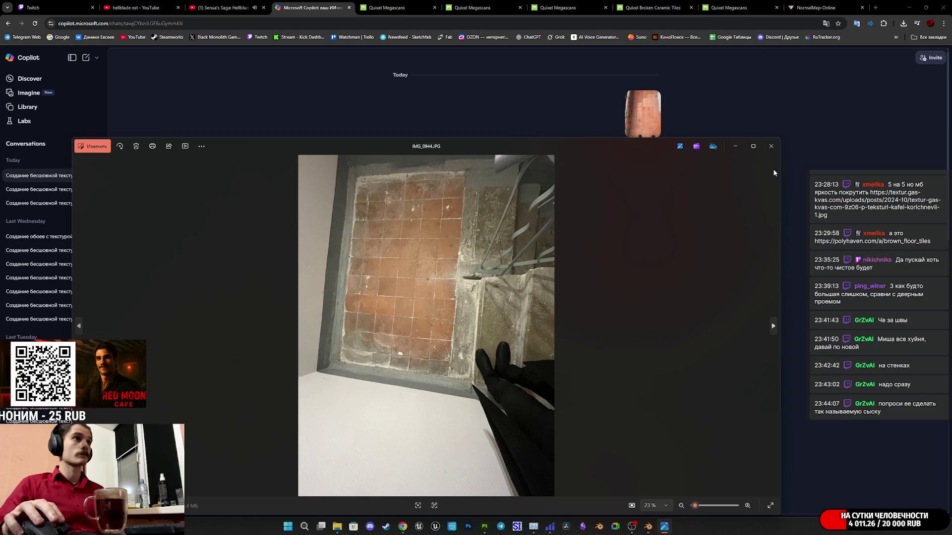
left_click(773, 147)
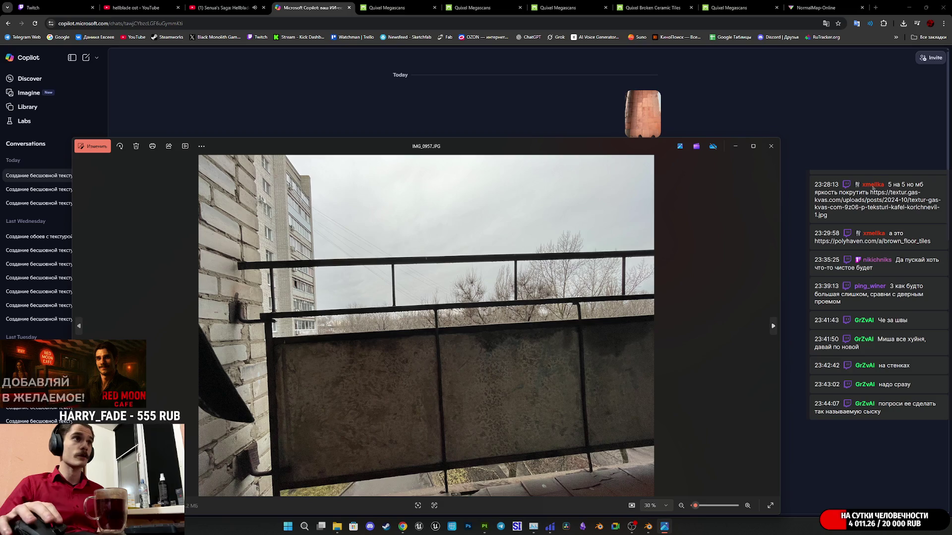
left_click(771, 146)
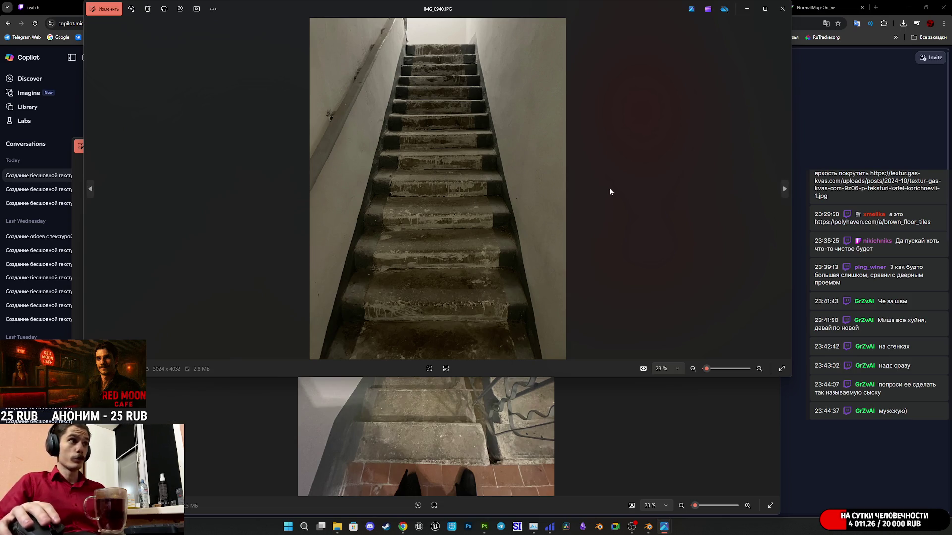
Step: Close the IMG_0940, IMG_0958 and stray wood-texture photo windows, keeping IMG_0947.JPG open
left_click(782, 9)
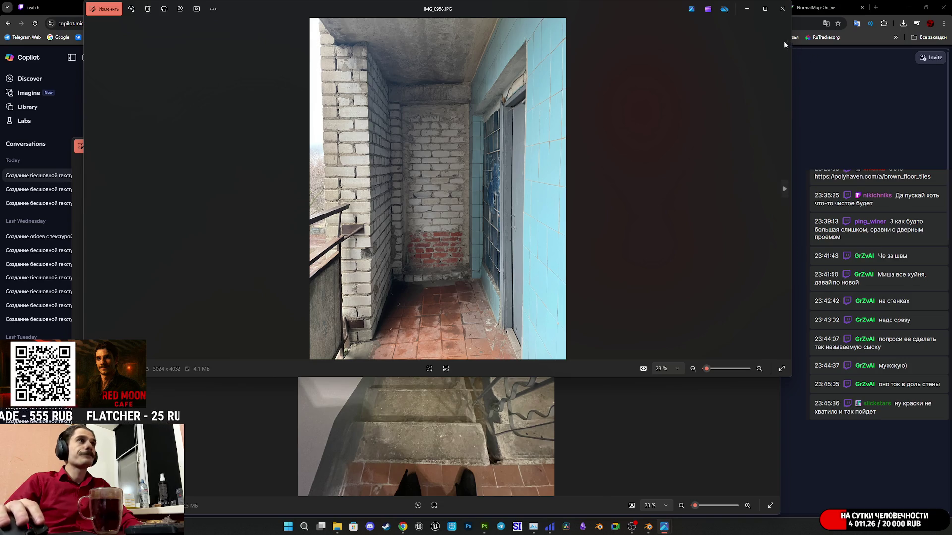
left_click(782, 8)
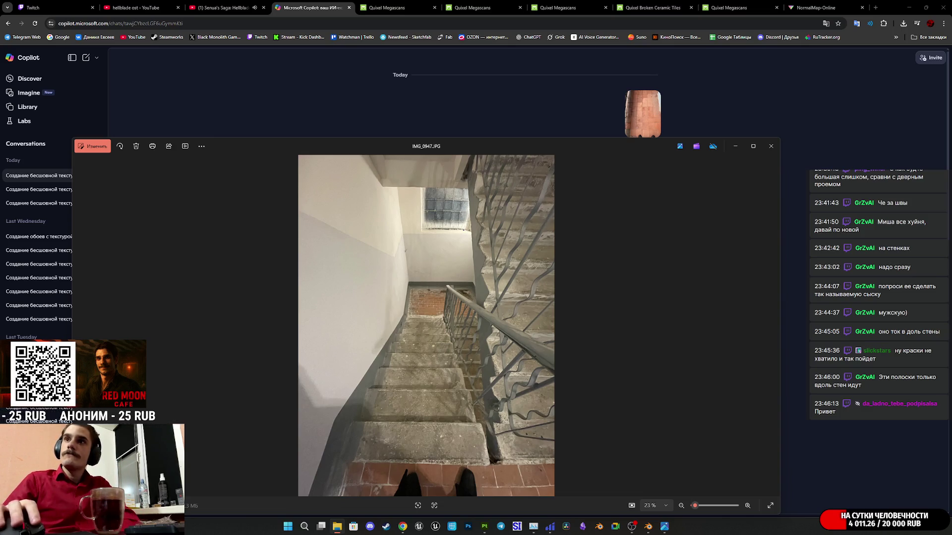
left_click(776, 12)
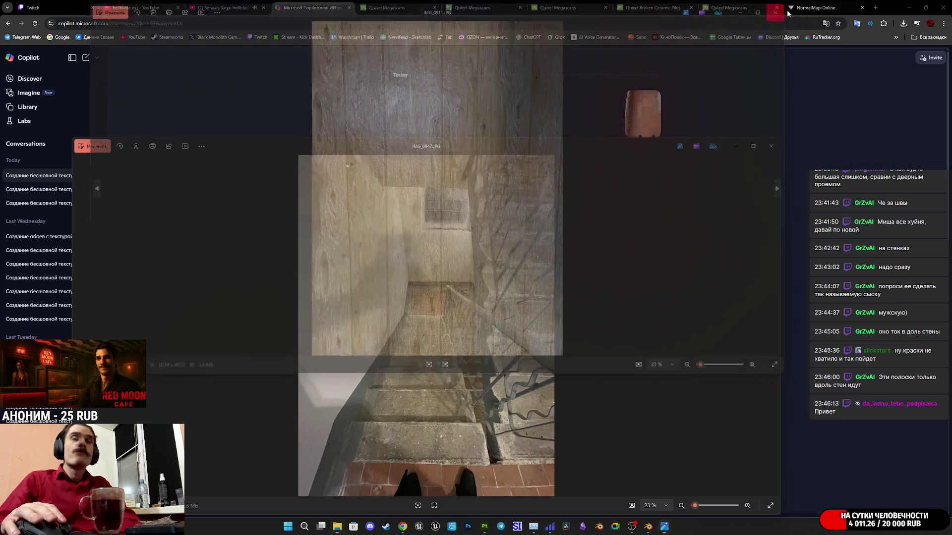